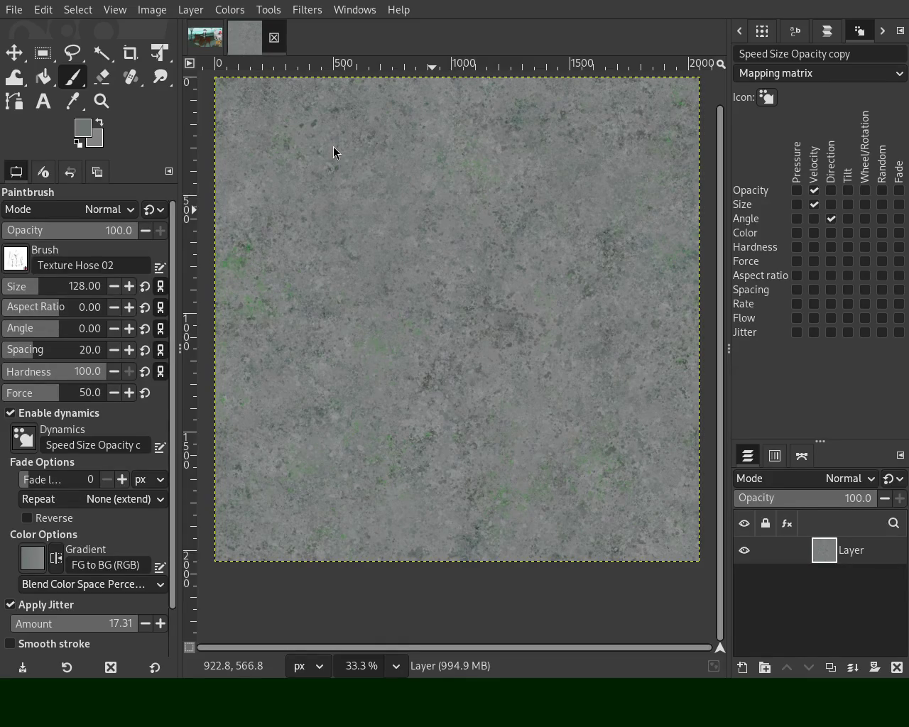
Zoom out to view the whole mottled grey stone texture painted with Texture Hose 02
click(102, 101)
Zoom in on the texture and sample a muted green speck as the paint colour
ctrl+click(392, 264)
ctrl+click(391, 264)
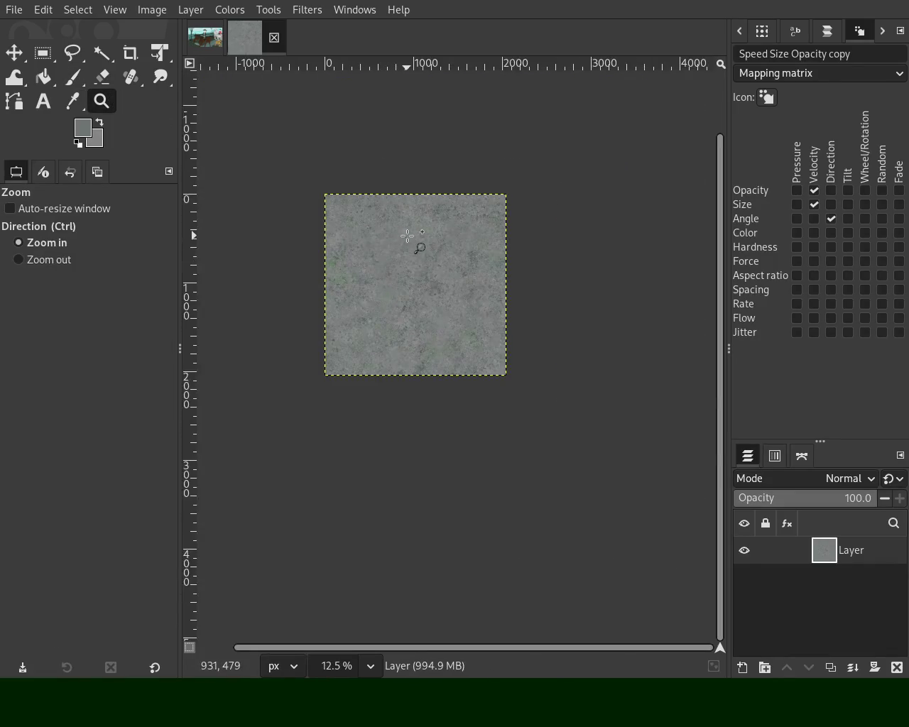
click(416, 244)
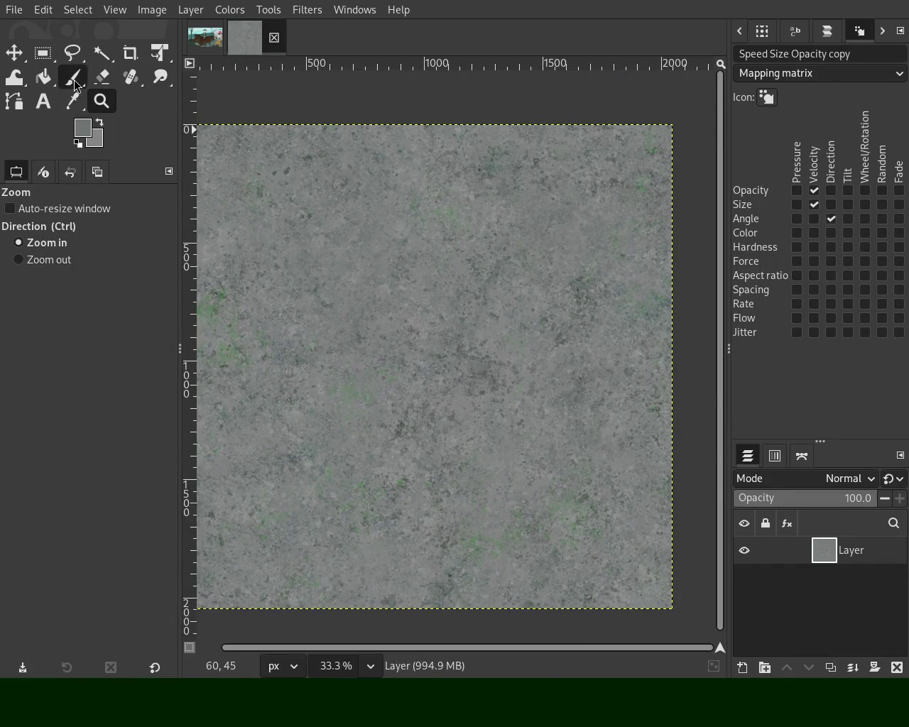
click(74, 78)
key(z)
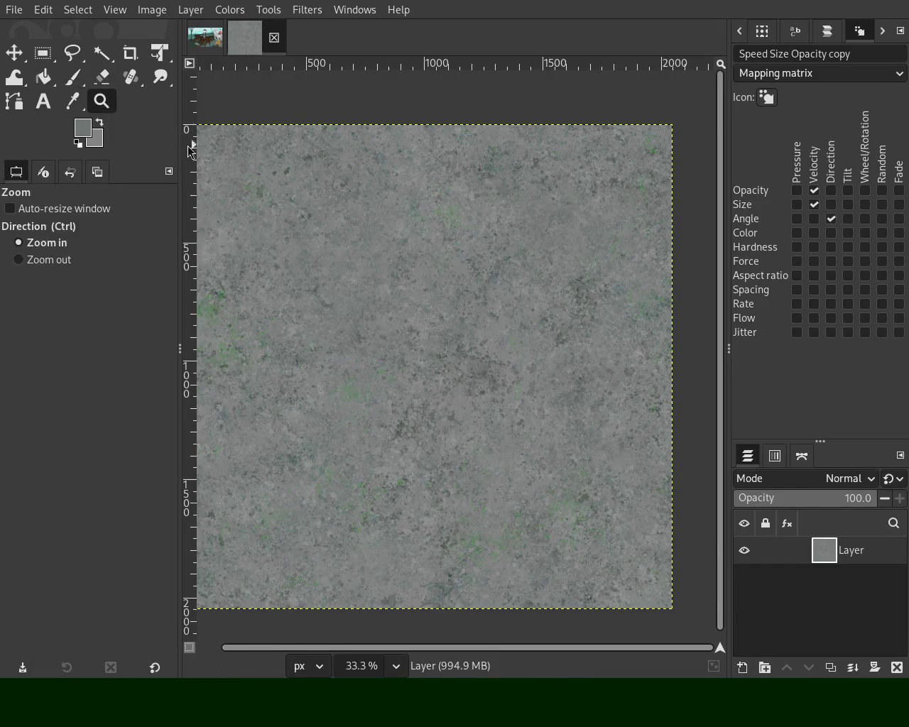
ctrl+click(437, 219)
click(436, 219)
click(436, 220)
click(73, 77)
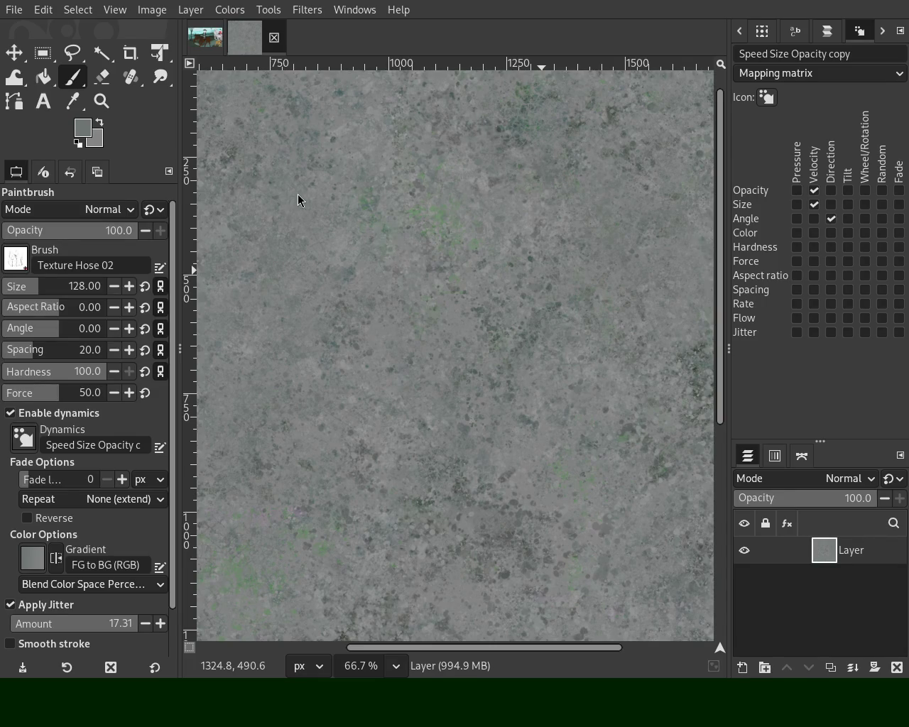
ctrl+click(440, 214)
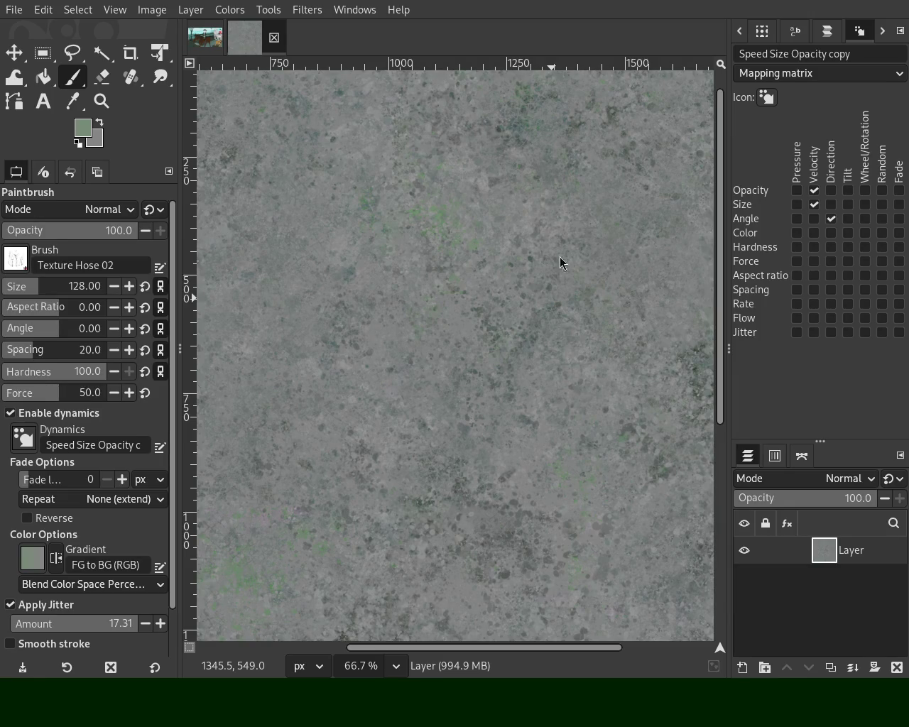
At 100% zoom, paint speckled strokes plus a darker grey-green mark on the upper texture
click(101, 100)
scroll(397, 261, down, 3)
click(503, 219)
click(483, 206)
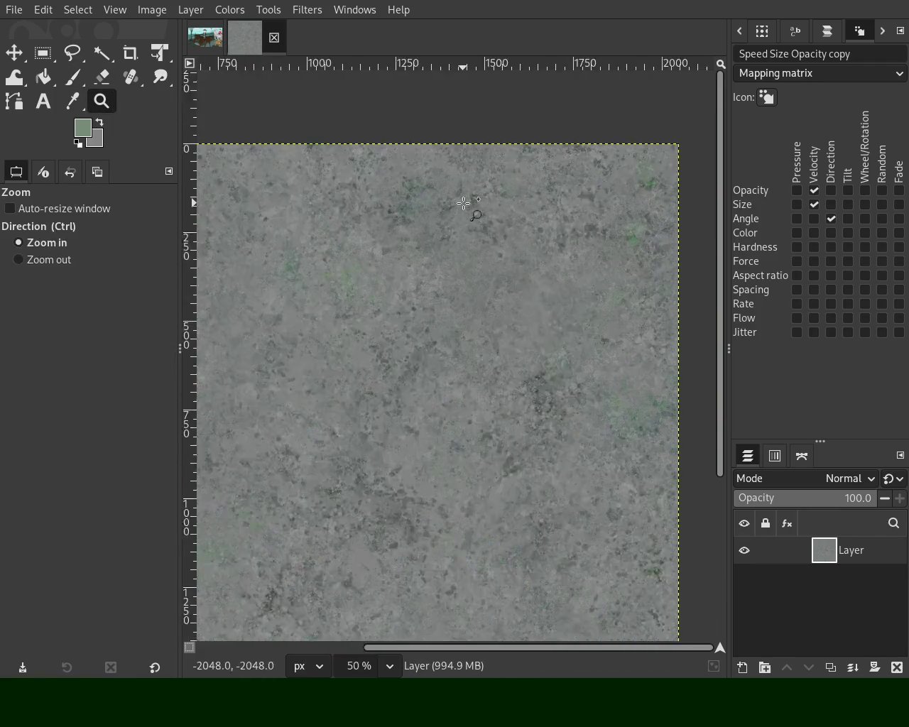
double_click(308, 164)
click(73, 76)
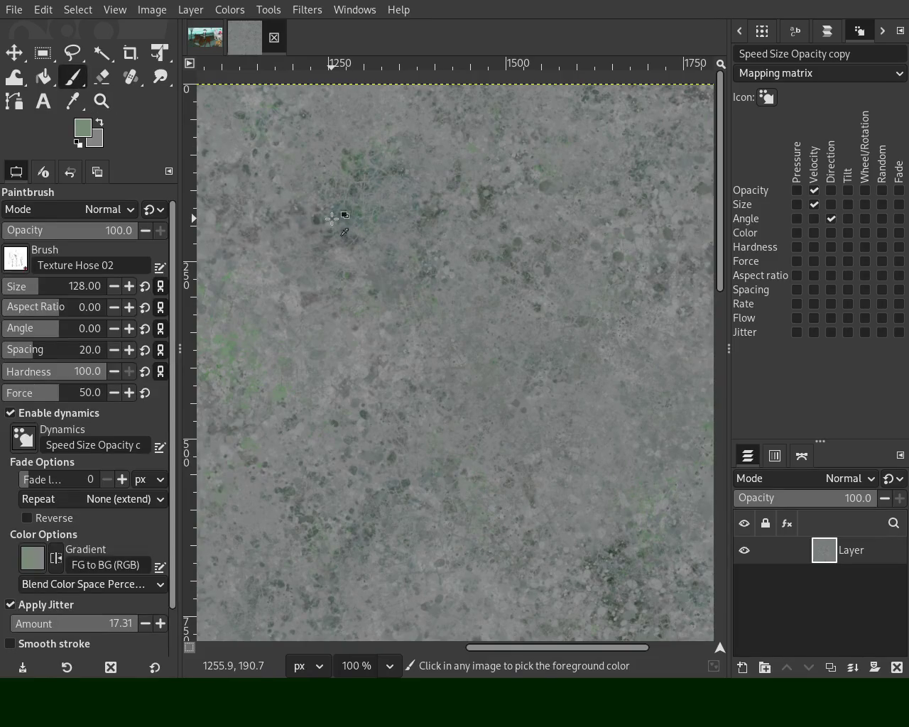
drag(349, 216, 384, 243)
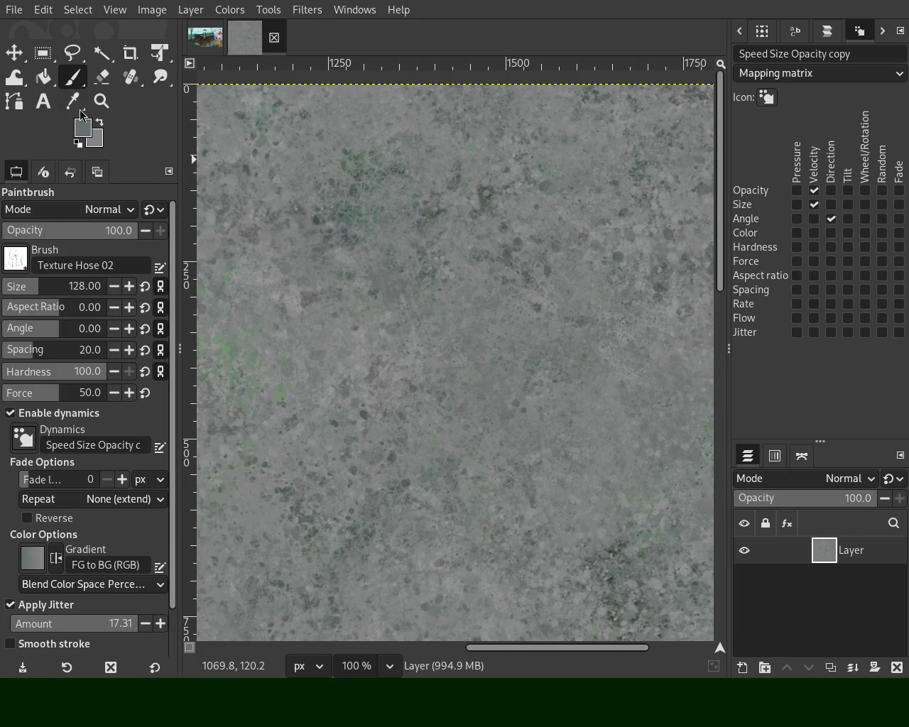
ctrl+click(359, 206)
drag(387, 219, 425, 286)
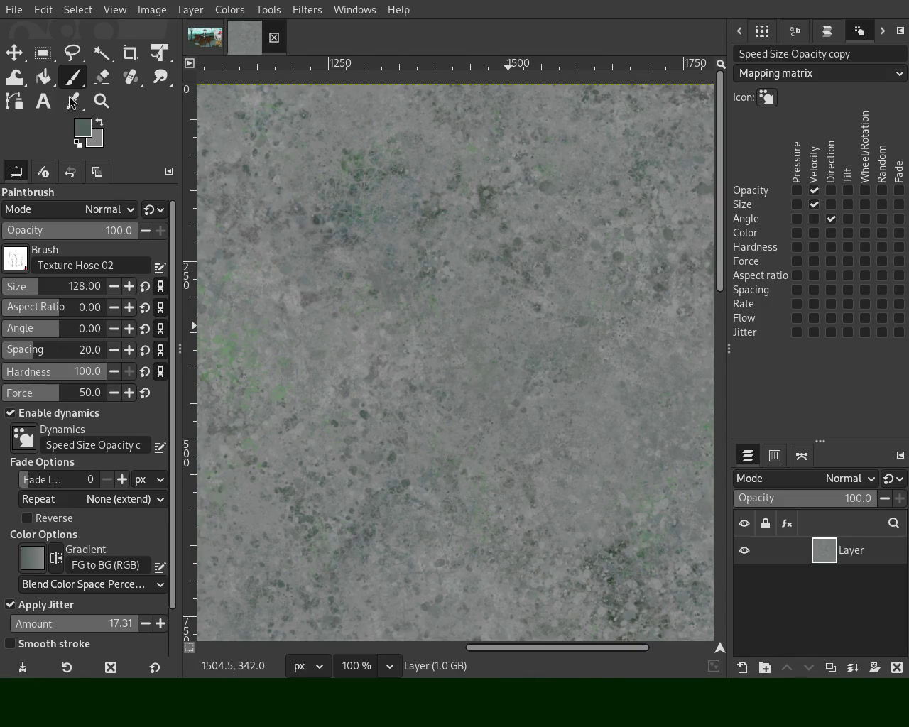
Zoom out to 33.3% to view the whole image, then return to the Paintbrush
key(z)
click(500, 231)
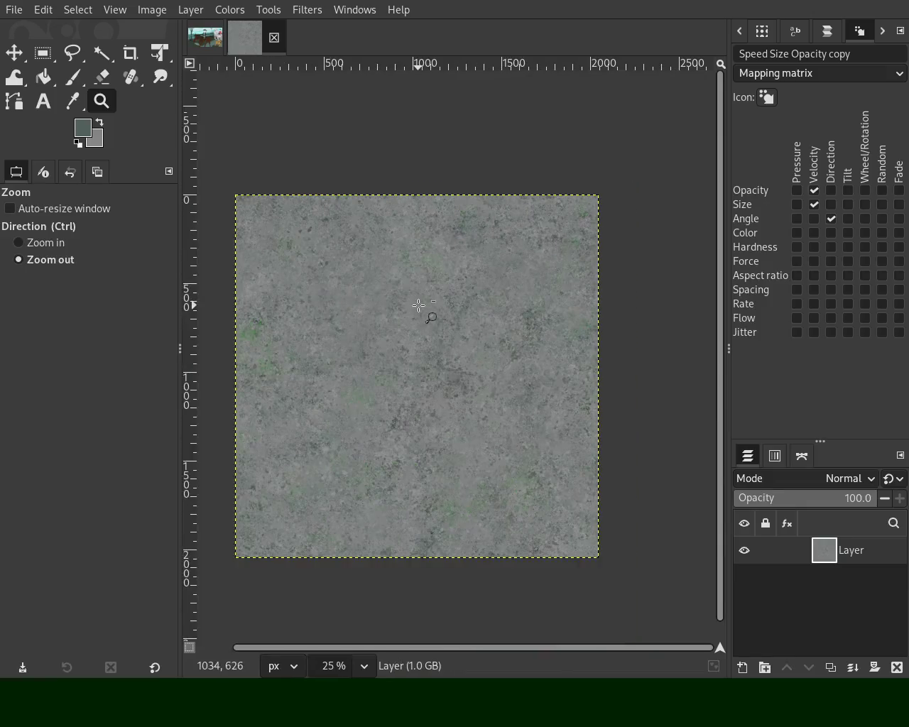
ctrl+click(341, 418)
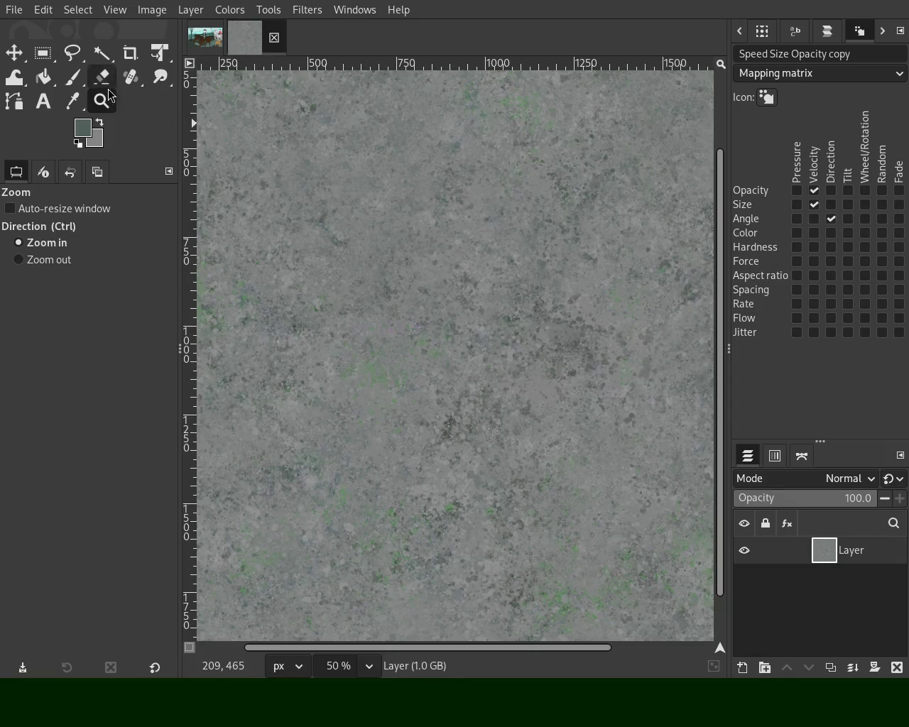
ctrl+click(435, 254)
ctrl+click(445, 298)
ctrl+click(445, 298)
click(446, 298)
ctrl+click(462, 223)
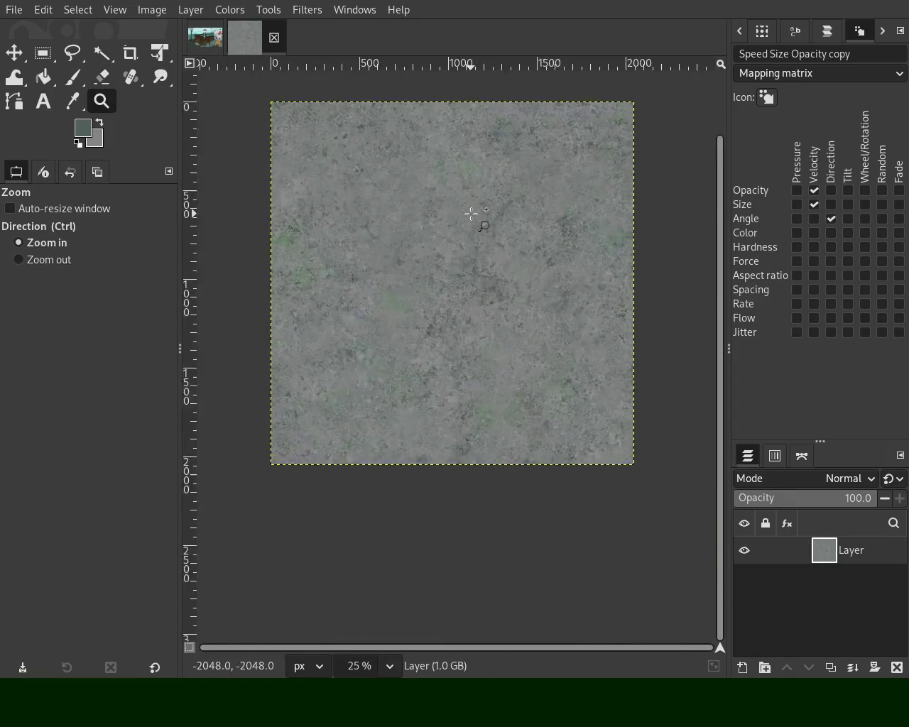
click(498, 270)
click(497, 270)
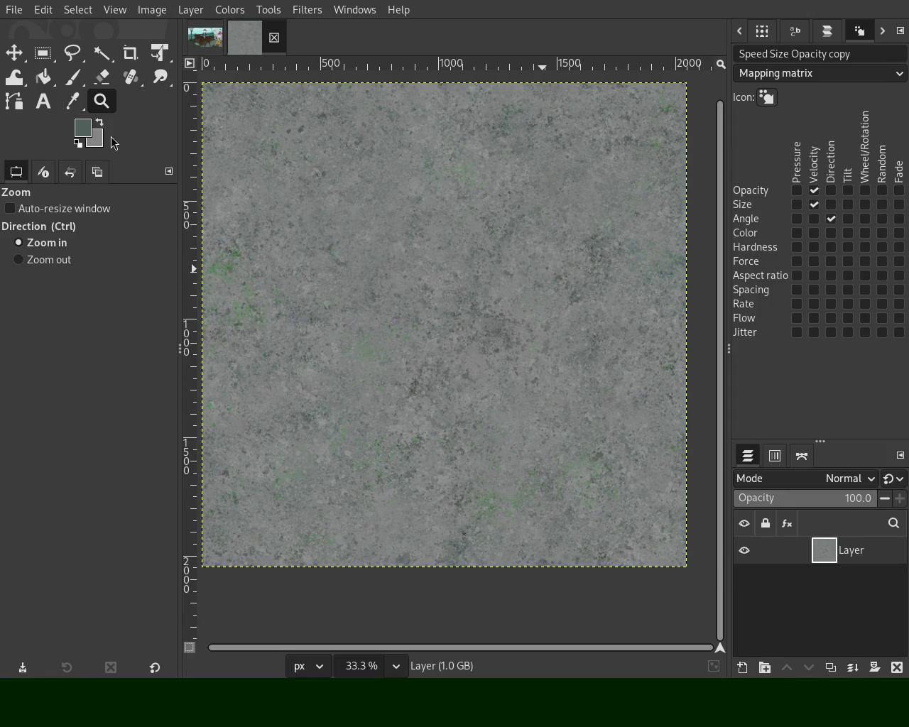
click(72, 77)
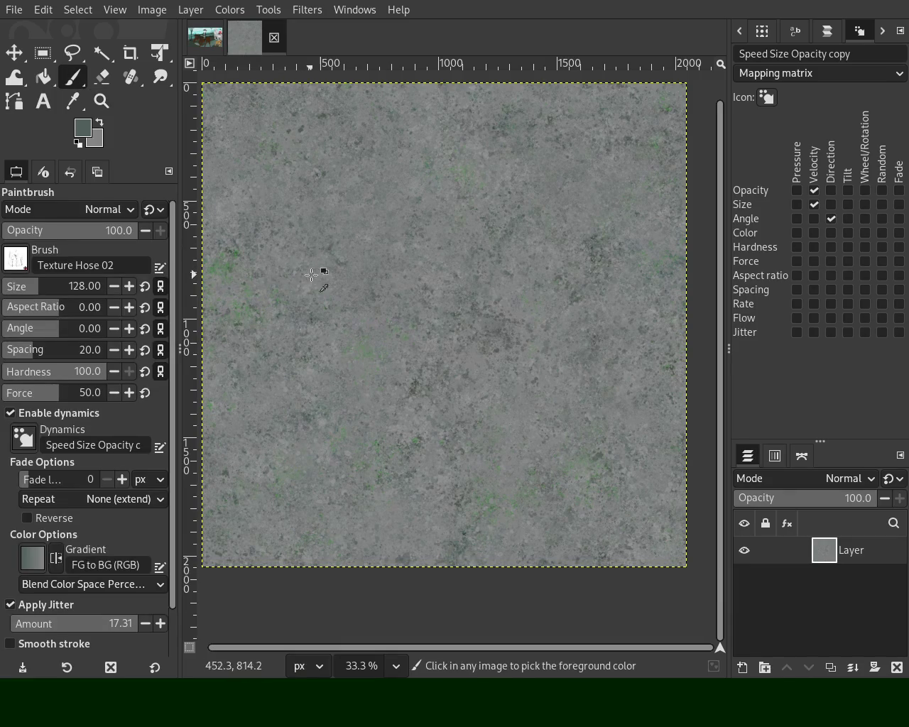
Sample a lighter grey from the stone texture as the paint colour
ctrl+click(348, 260)
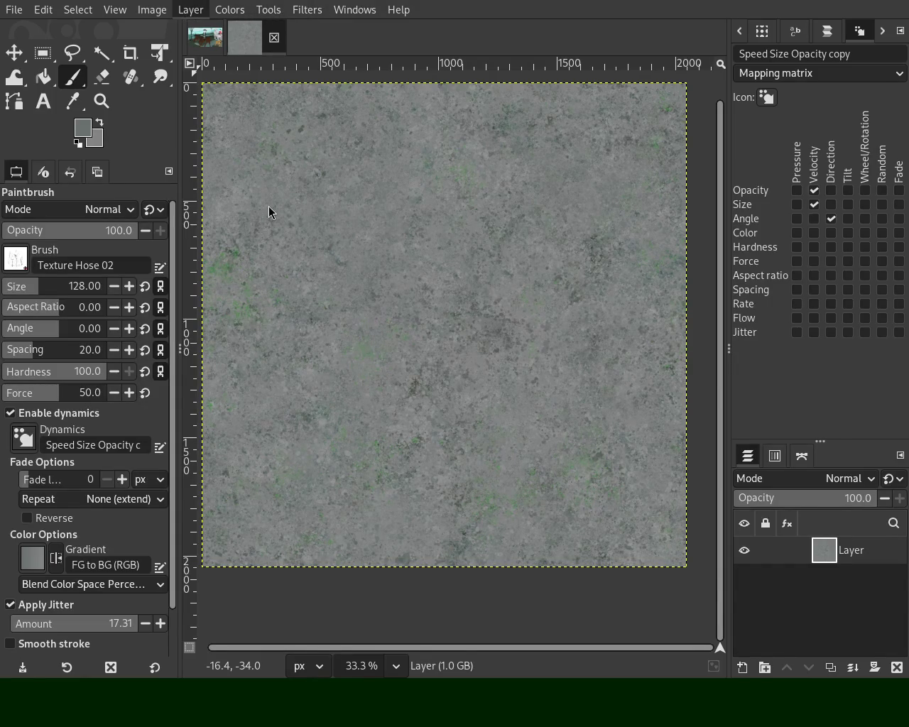
Offset the layer with wraparound so the edges meet mid-image, and inspect the seams
key(shift+o)
drag(376, 319, 606, 185)
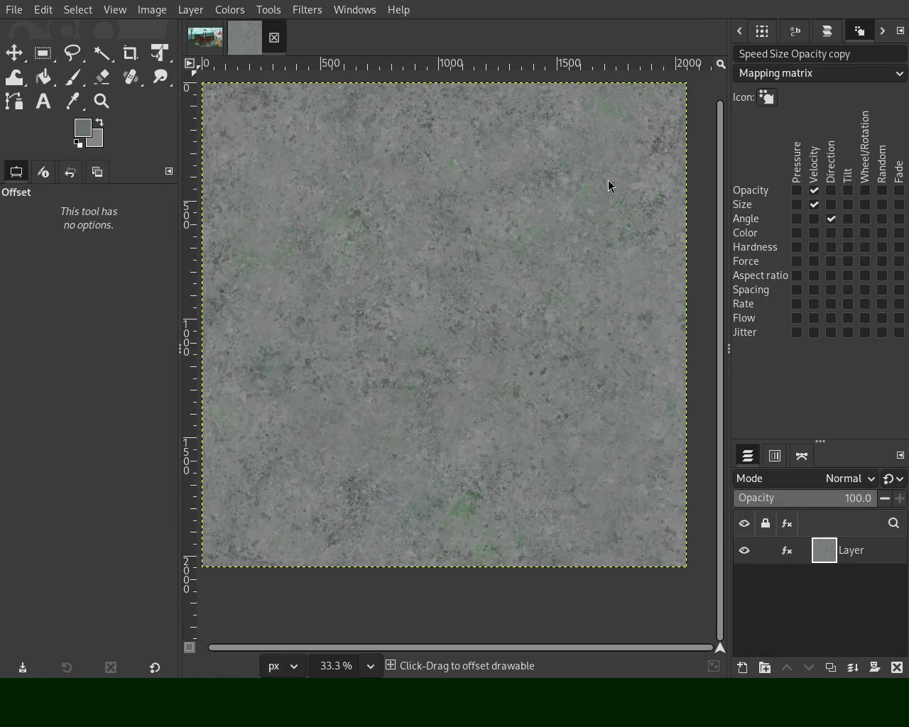
key(Return)
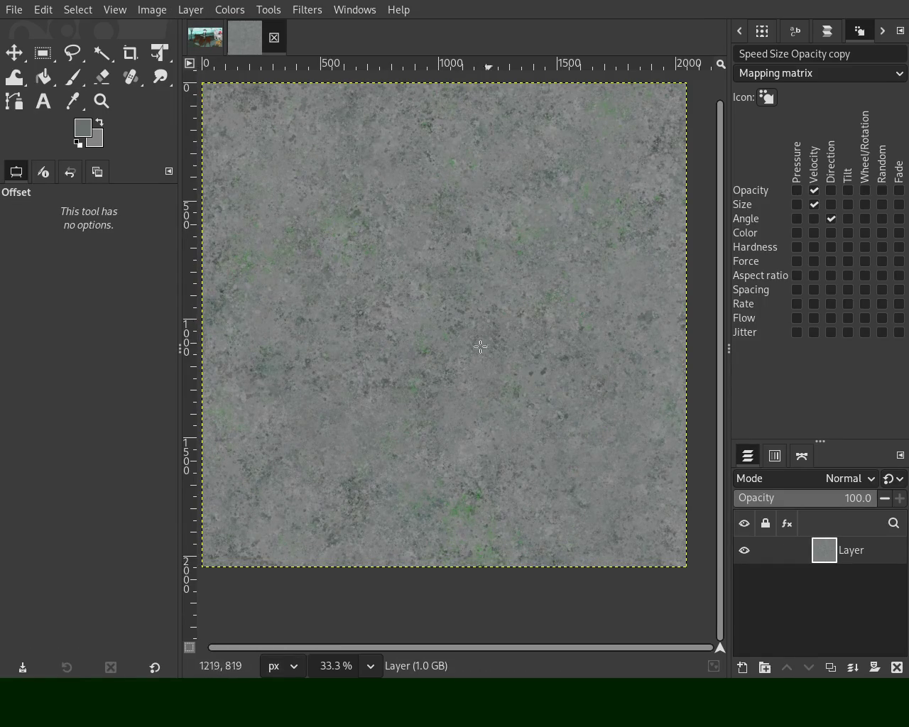
click(102, 101)
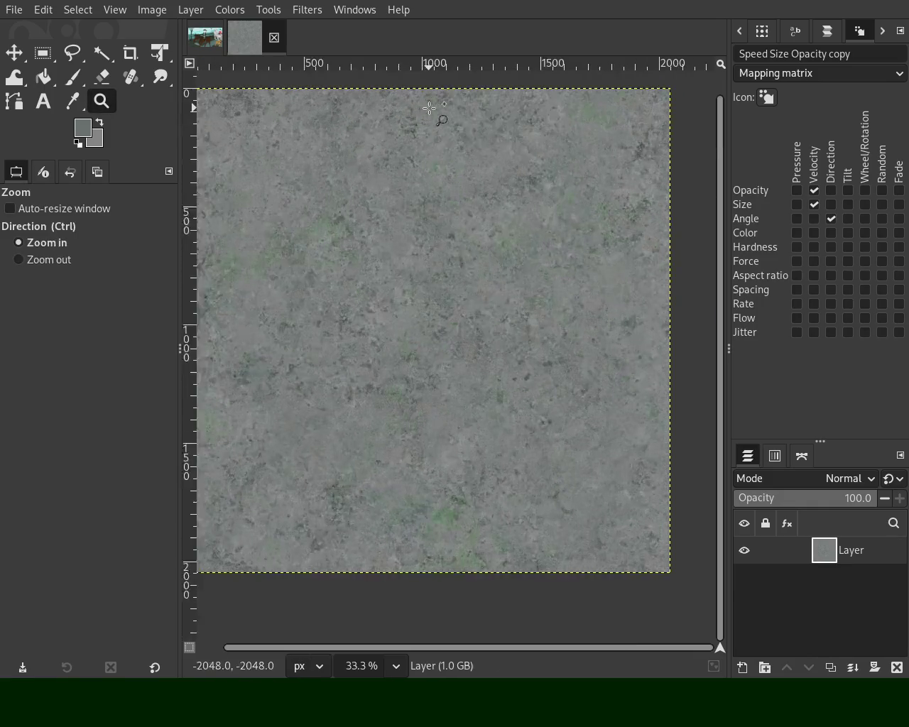
scroll(430, 108, up, 4)
scroll(398, 284, down, 2)
scroll(363, 413, down, 2)
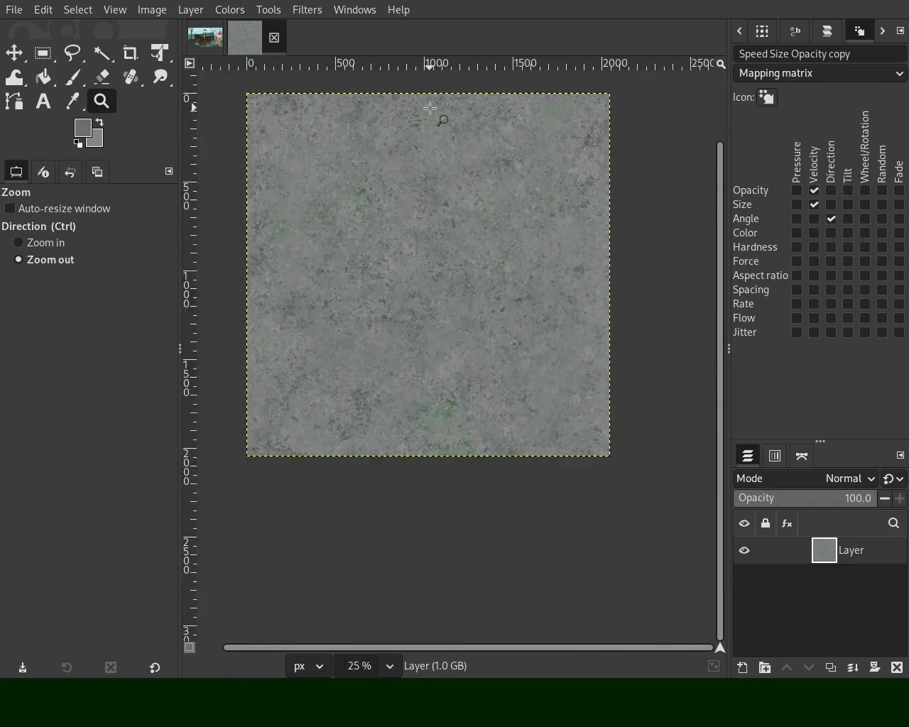
scroll(362, 413, up, 1)
scroll(362, 414, up, 1)
scroll(414, 440, down, 2)
scroll(426, 355, up, 1)
scroll(449, 213, up, 1)
Uncheck Opacity/Velocity in the Paintbrush Dynamics matrix
click(44, 77)
click(71, 76)
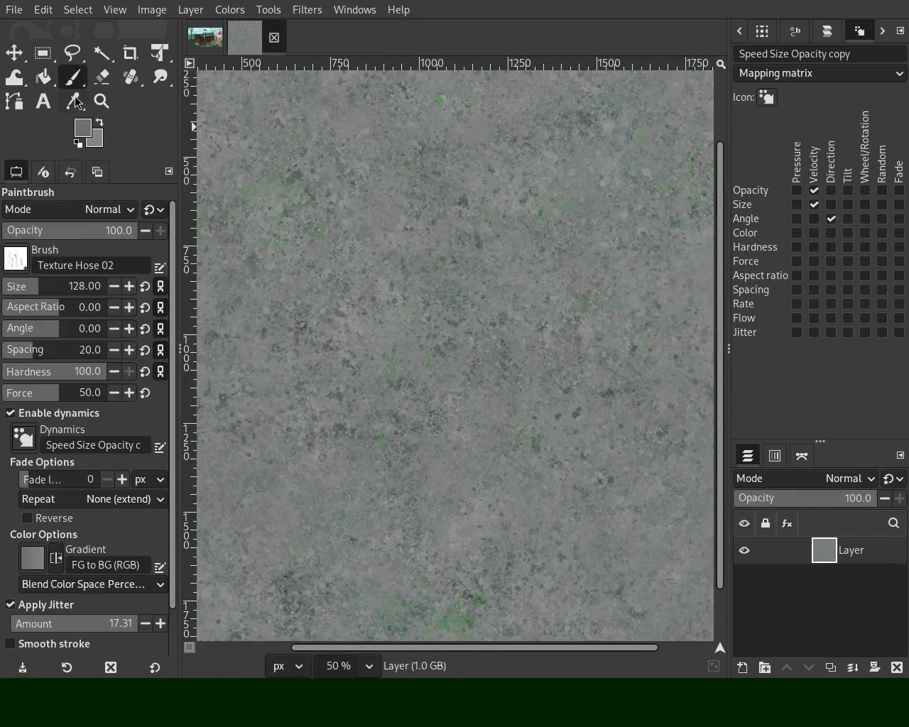
scroll(33, 287, down, 1)
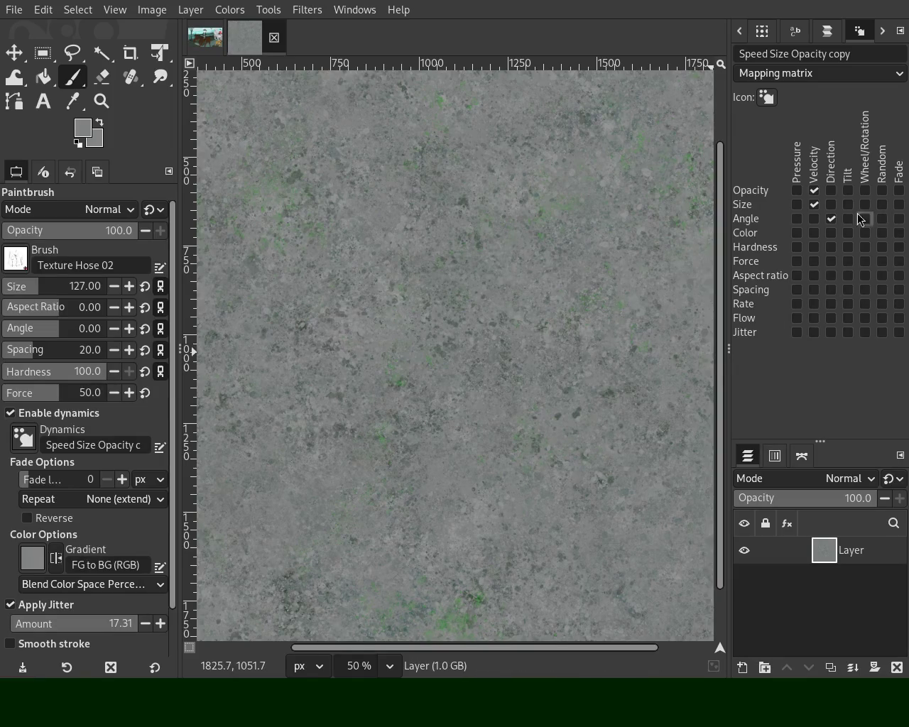
click(814, 190)
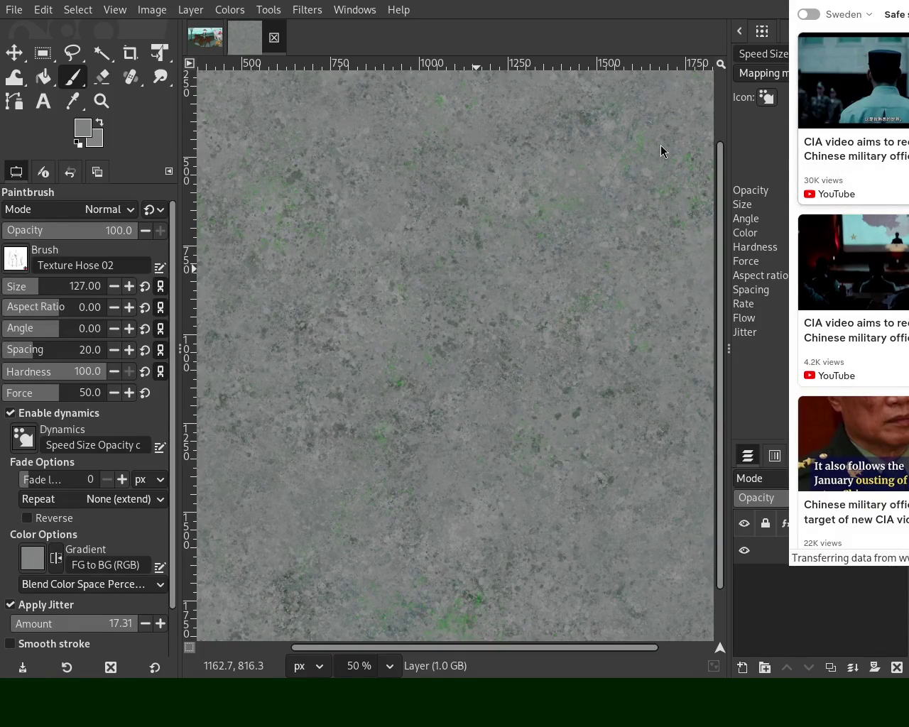
Watch the CIA recruitment news video fullscreen in the browser, replaying and skipping ahead
click(852, 81)
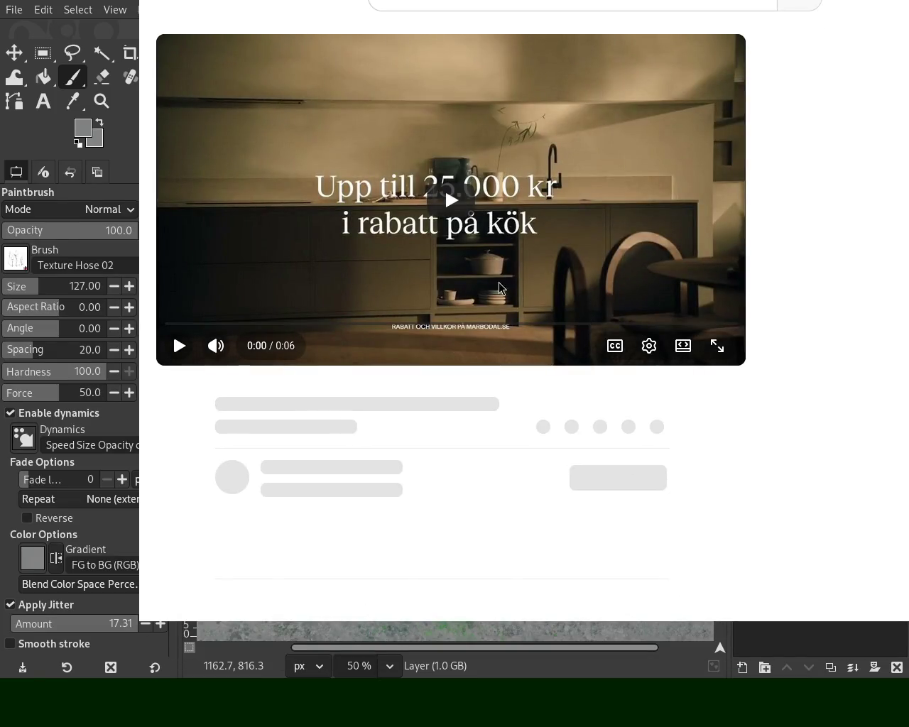
click(174, 336)
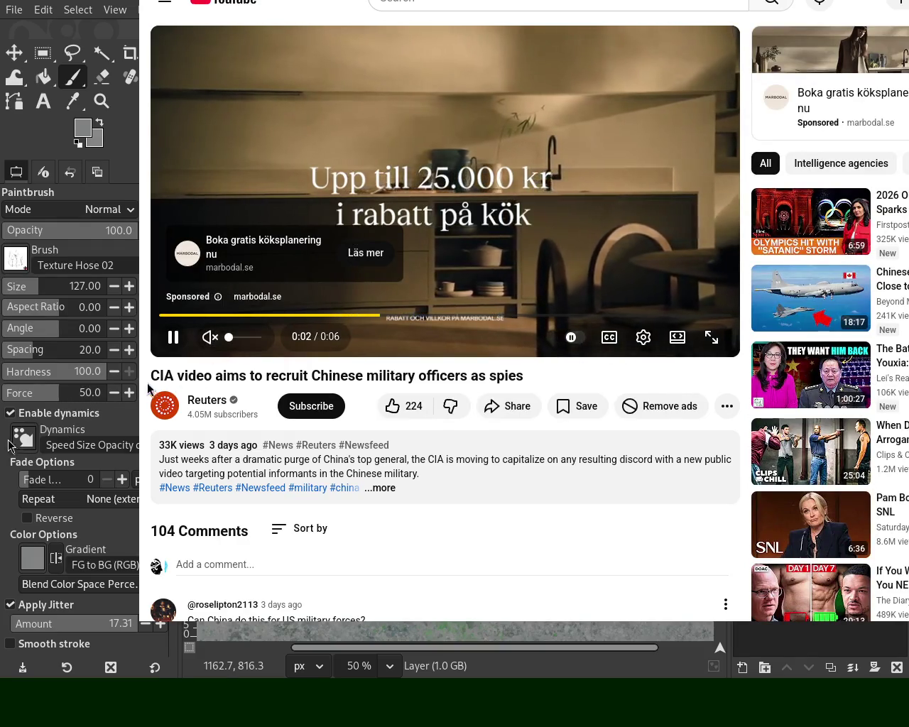
drag(196, 375, 527, 377)
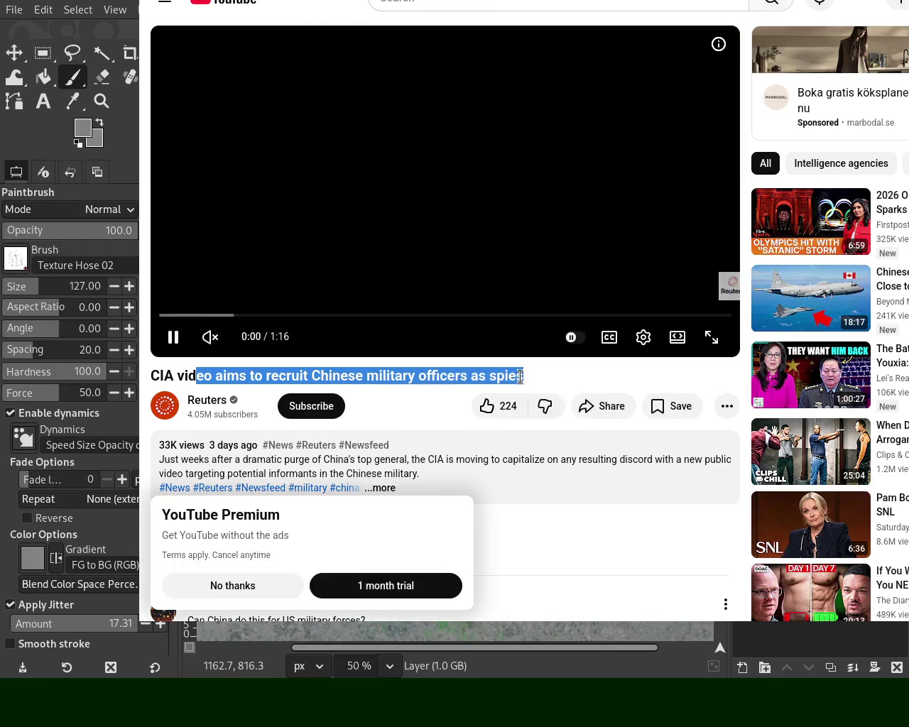
drag(715, 116, 908, 106)
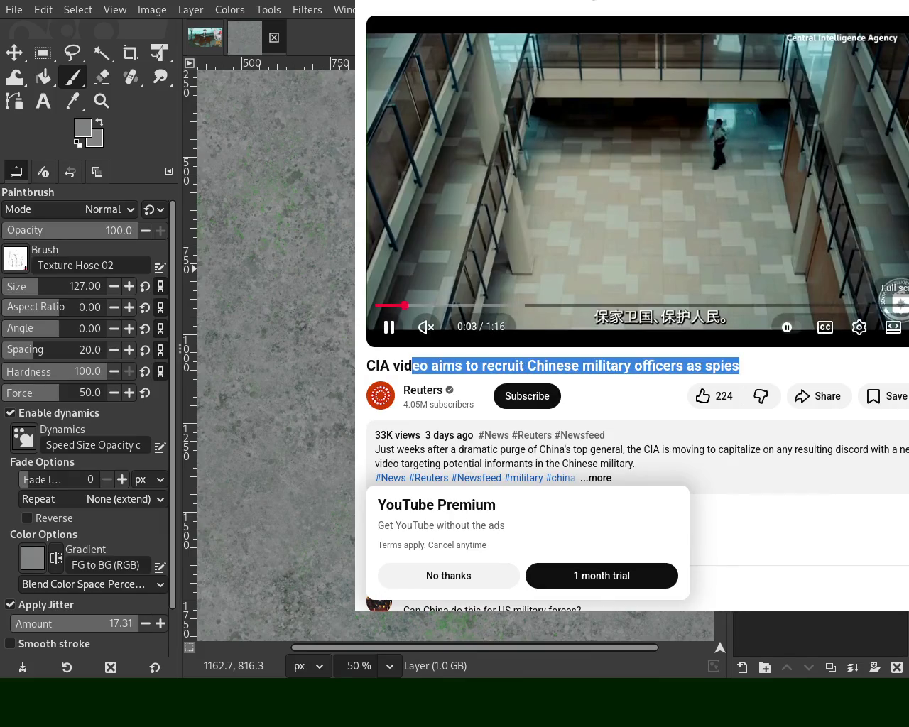
key(f)
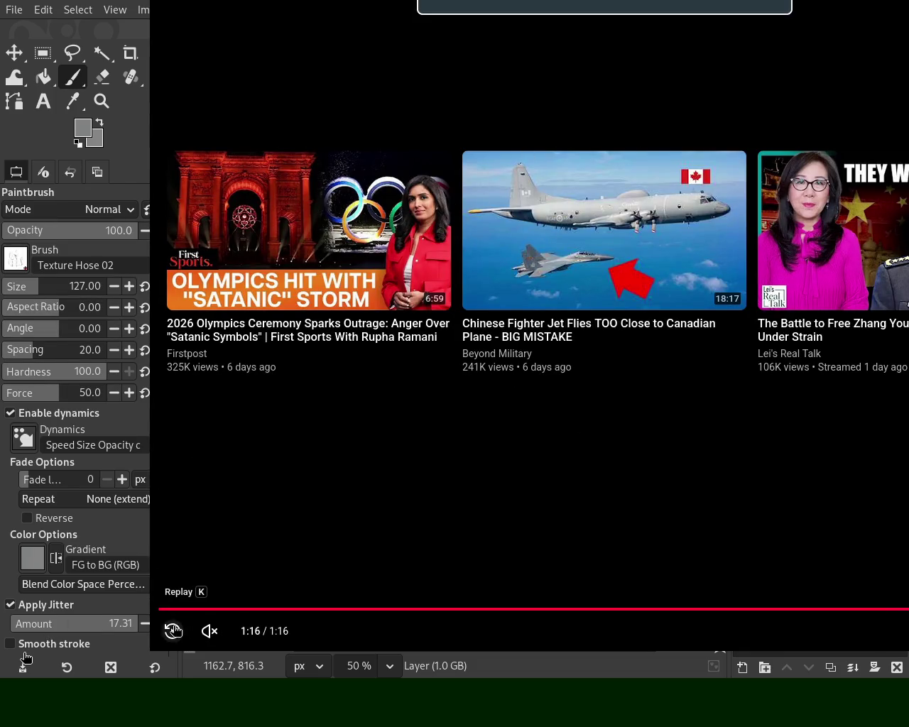
click(173, 631)
click(218, 610)
click(328, 609)
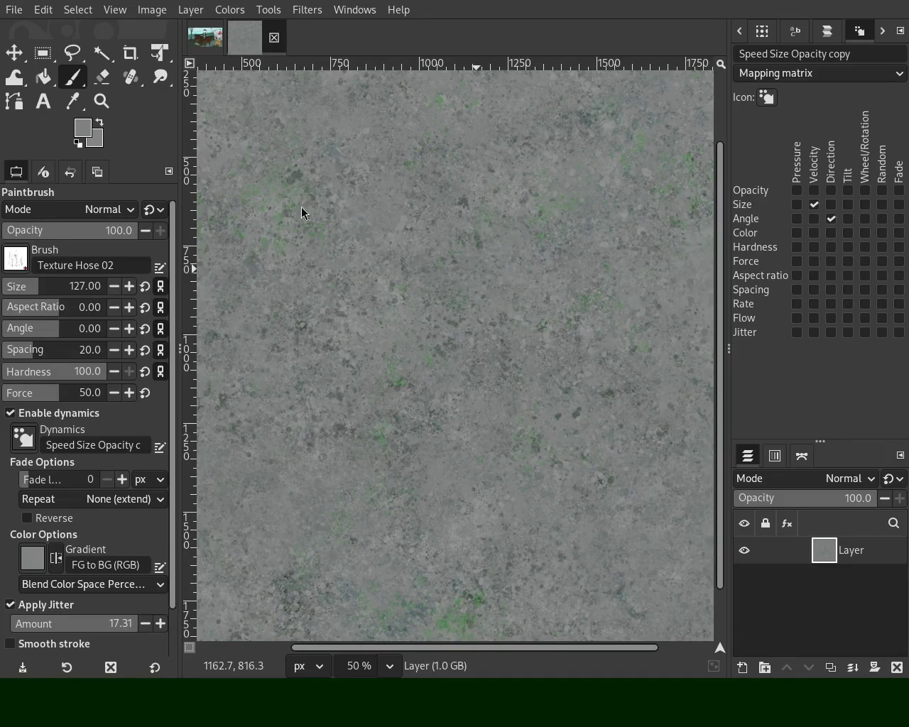
Zoom in and out repeatedly to inspect the specks, then pick the Texture Hose 02 Paintbrush
click(102, 100)
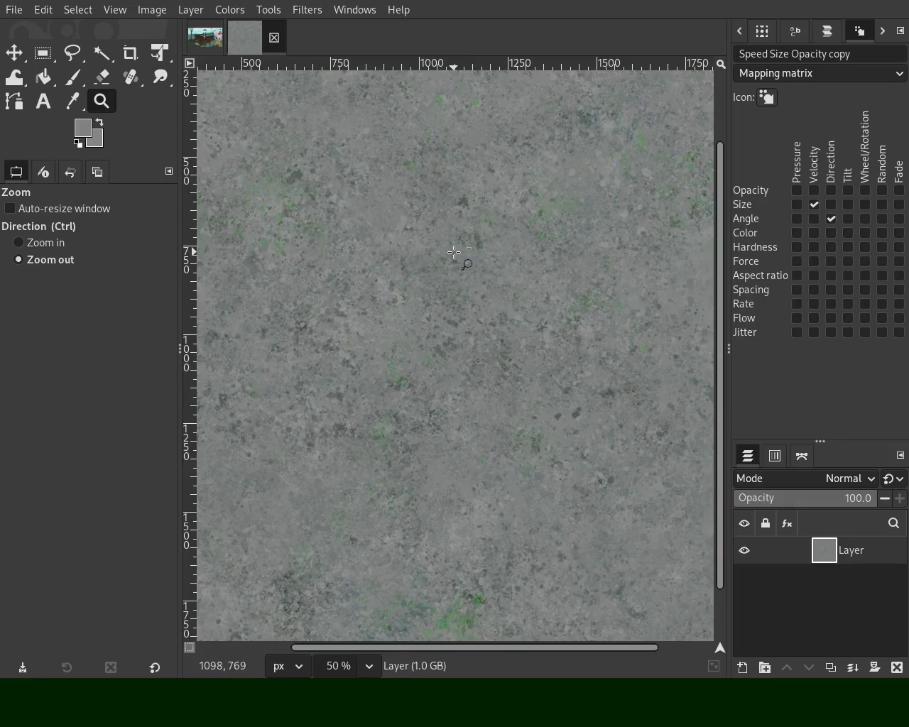
ctrl+click(455, 317)
click(404, 396)
click(405, 395)
ctrl+click(462, 396)
ctrl+click(371, 260)
click(371, 261)
click(451, 361)
click(419, 336)
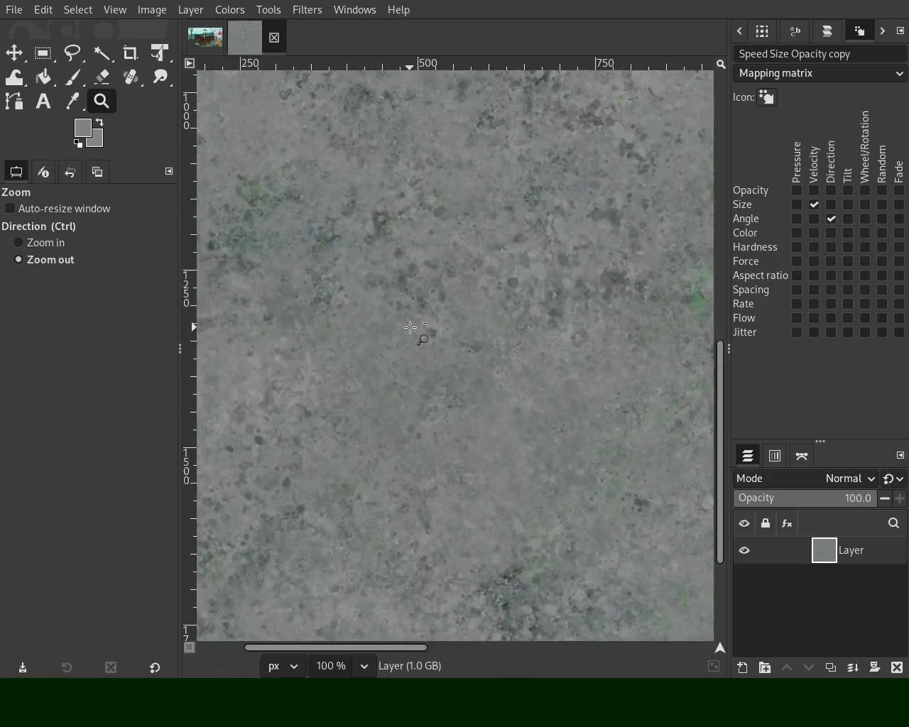
ctrl+click(420, 337)
ctrl+click(420, 337)
click(416, 230)
click(416, 230)
click(416, 230)
ctrl+click(397, 255)
ctrl+click(398, 256)
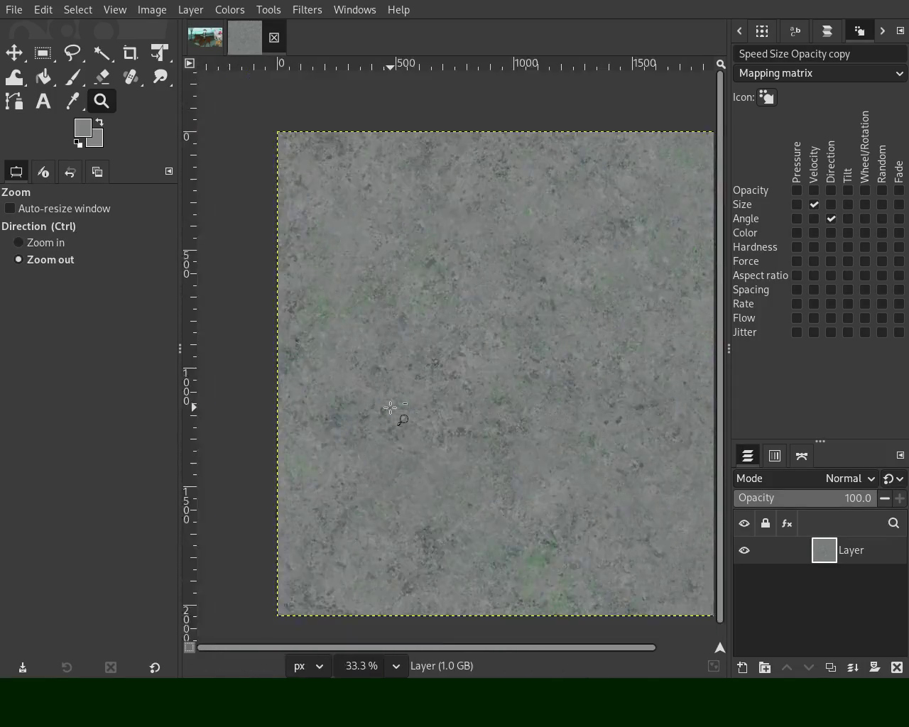
ctrl+click(391, 264)
click(350, 206)
click(350, 206)
click(350, 205)
click(306, 204)
click(306, 205)
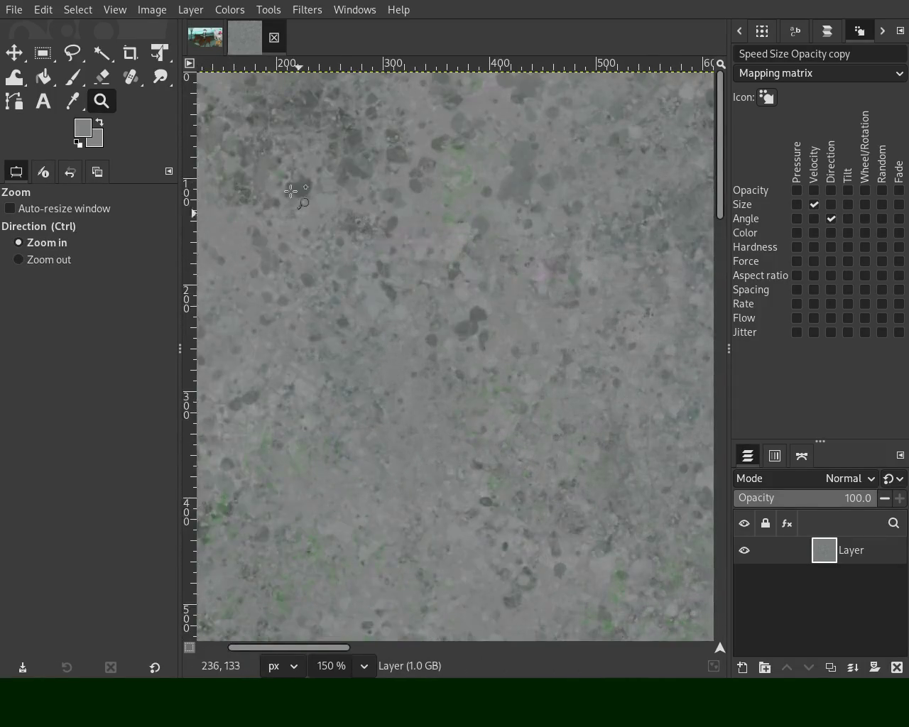
click(65, 74)
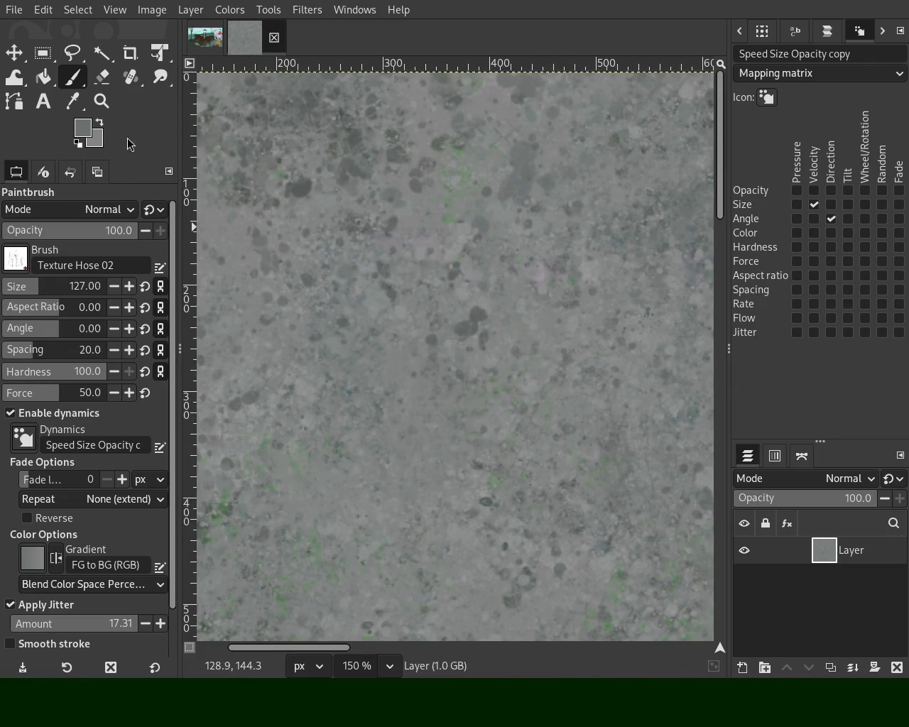
click(102, 101)
Zoom and scroll around the stone texture to inspect it before sampling a colour
scroll(304, 280, down, 3)
scroll(298, 274, down, 3)
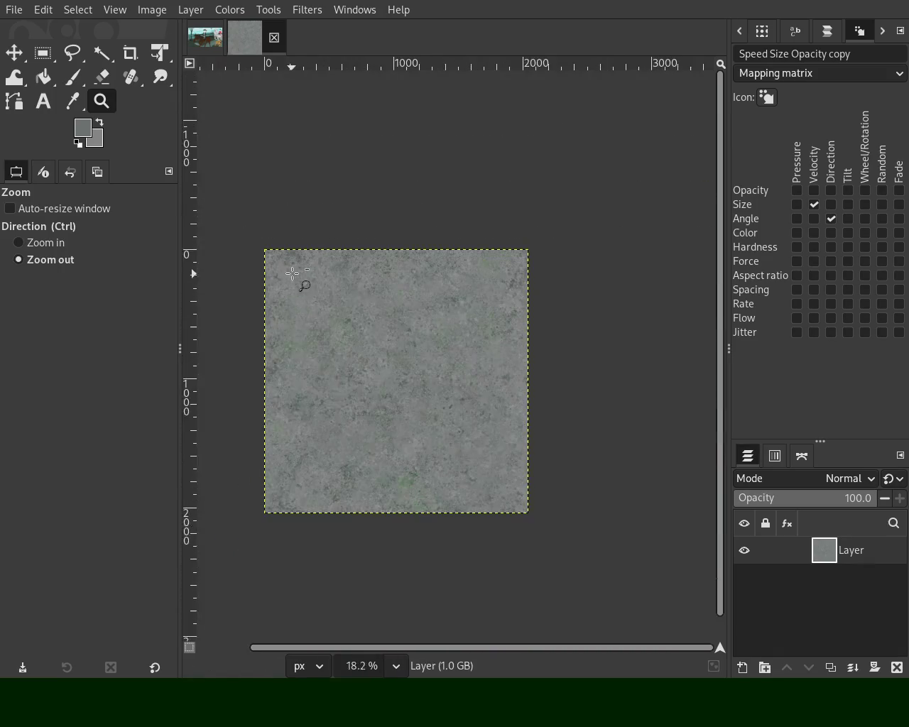
scroll(322, 432, up, 2)
ctrl+click(349, 346)
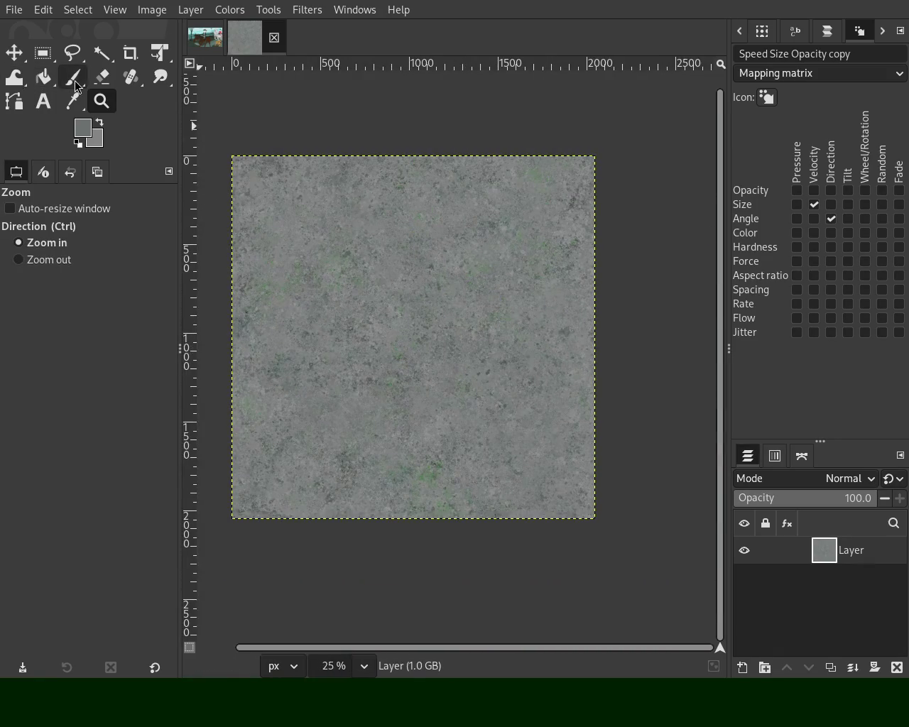
click(74, 80)
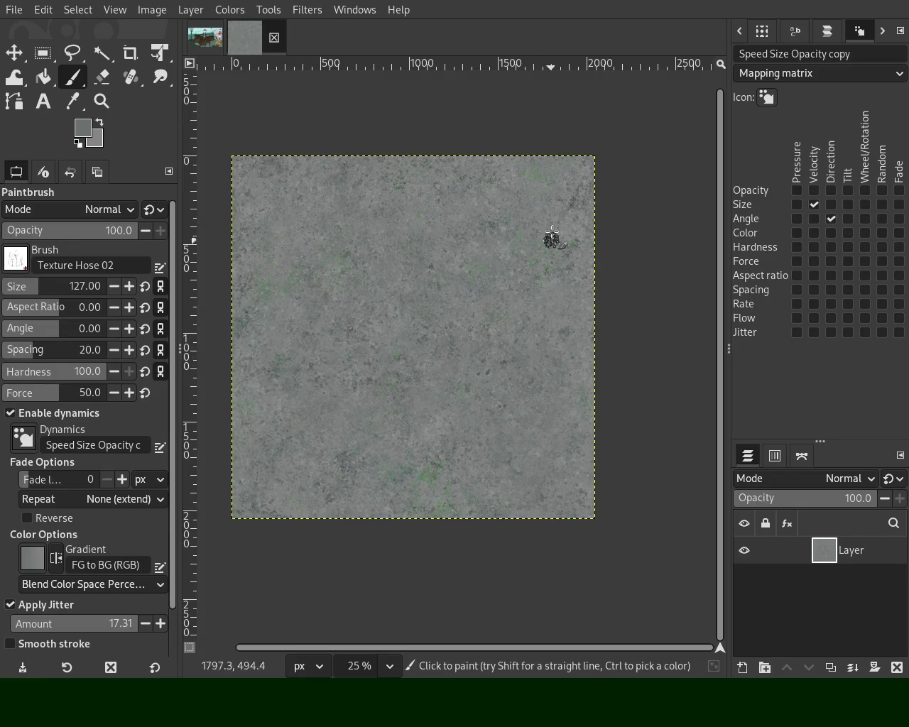
key(ctrl)
key(z)
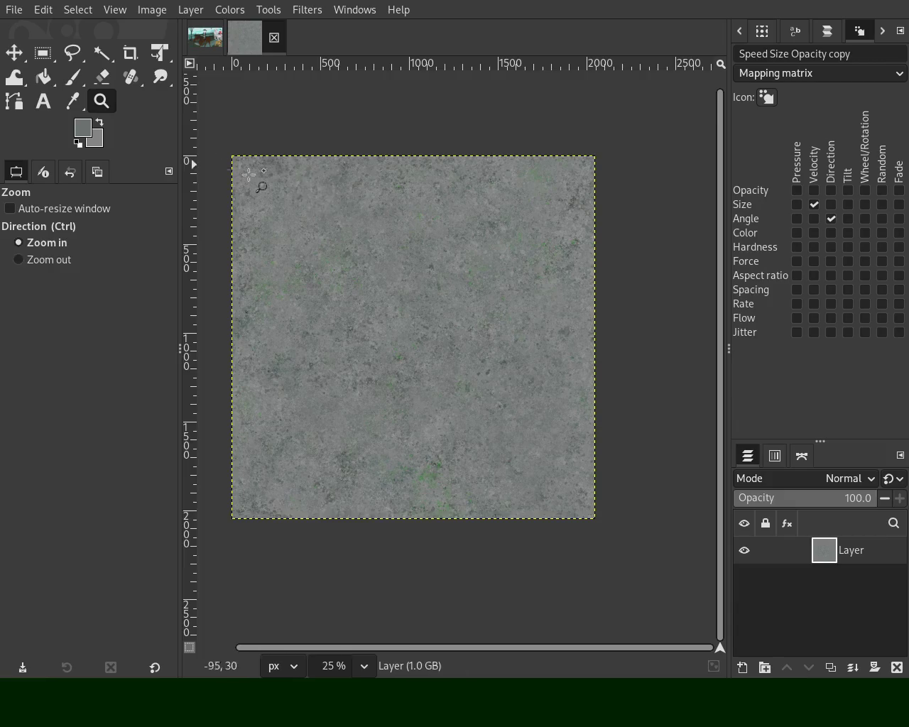
scroll(325, 203, down, 2)
scroll(325, 204, up, 1)
scroll(317, 196, up, 3)
scroll(318, 196, up, 1)
scroll(355, 284, down, 1)
scroll(385, 355, down, 2)
scroll(385, 355, up, 2)
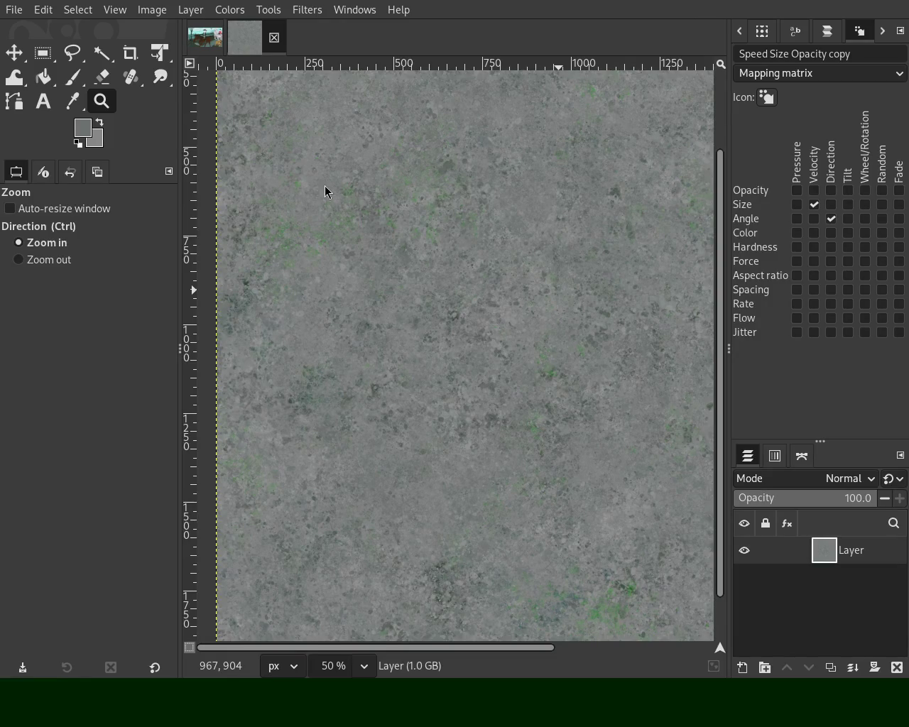
ctrl+scroll(462, 213, down, 1)
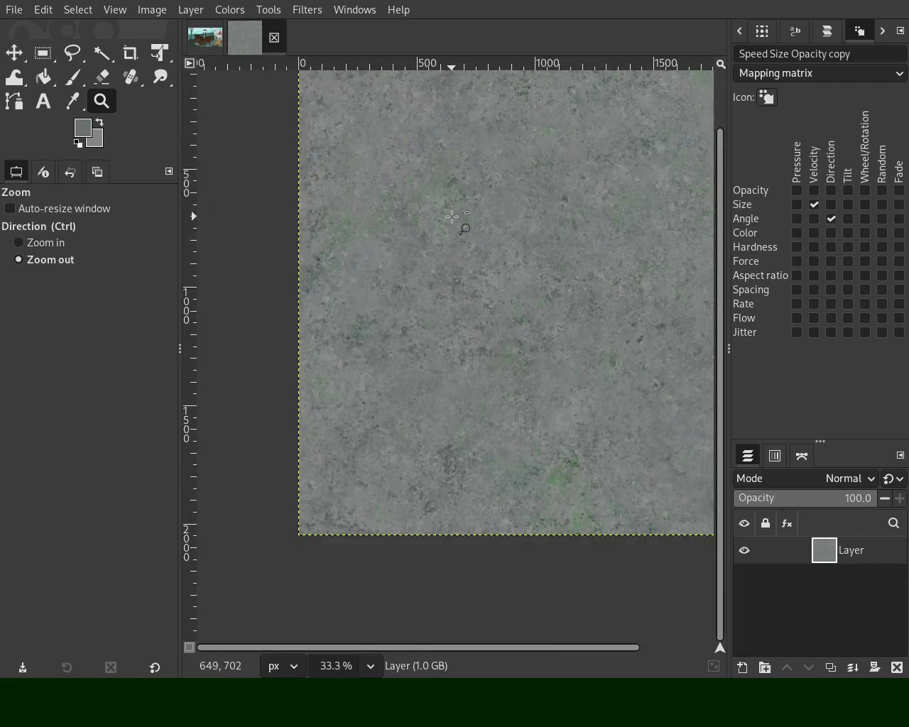
ctrl+scroll(471, 194, down, 2)
ctrl+scroll(402, 178, up, 2)
ctrl+scroll(455, 213, up, 1)
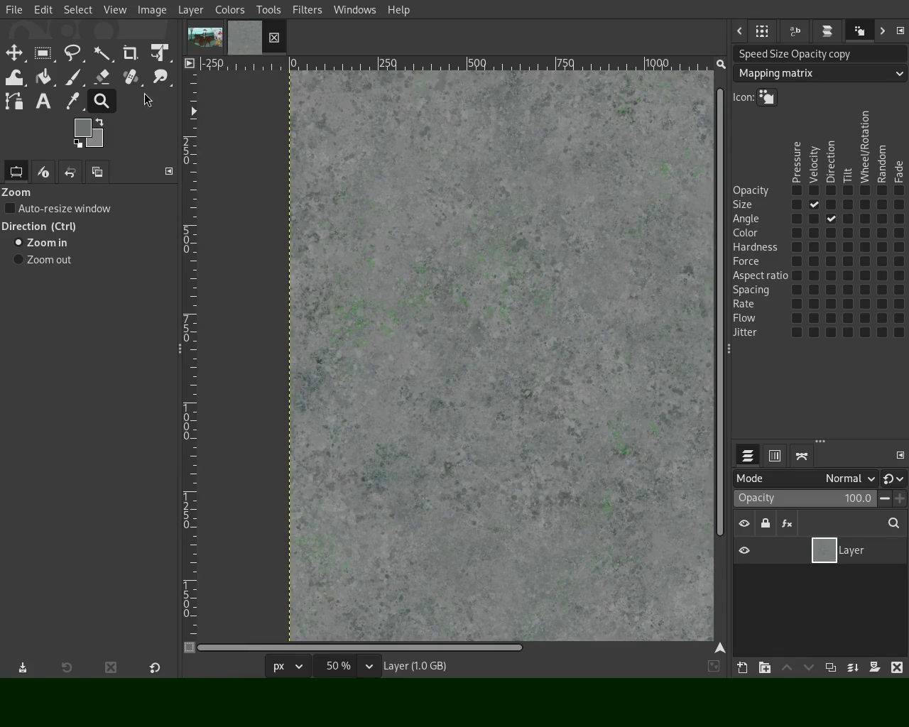
ctrl+scroll(473, 240, down, 2)
ctrl+scroll(568, 234, down, 2)
ctrl+scroll(596, 210, up, 2)
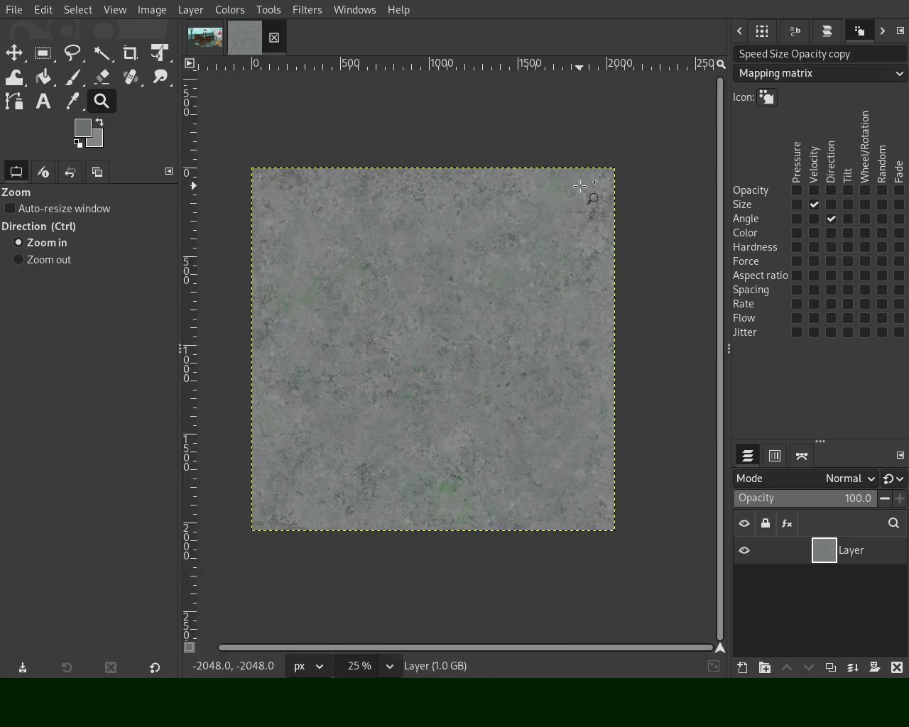
ctrl+scroll(582, 188, up, 3)
ctrl+scroll(581, 186, up, 1)
ctrl+scroll(532, 160, down, 3)
ctrl+scroll(484, 133, up, 2)
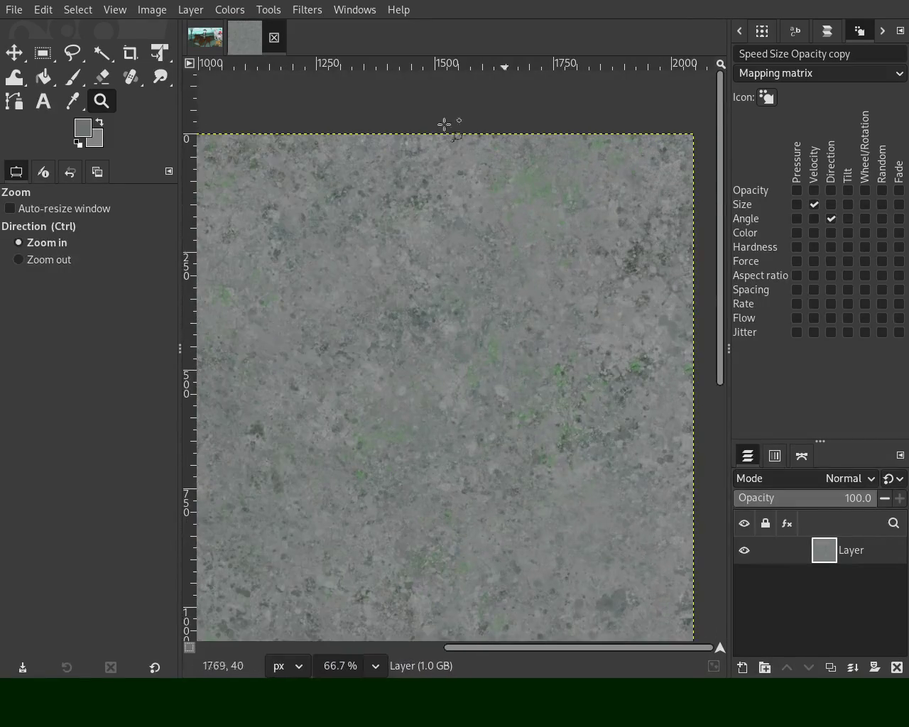
Sample a sage green, dab it near the top, then zoom to fit the texture
click(73, 76)
click(570, 280)
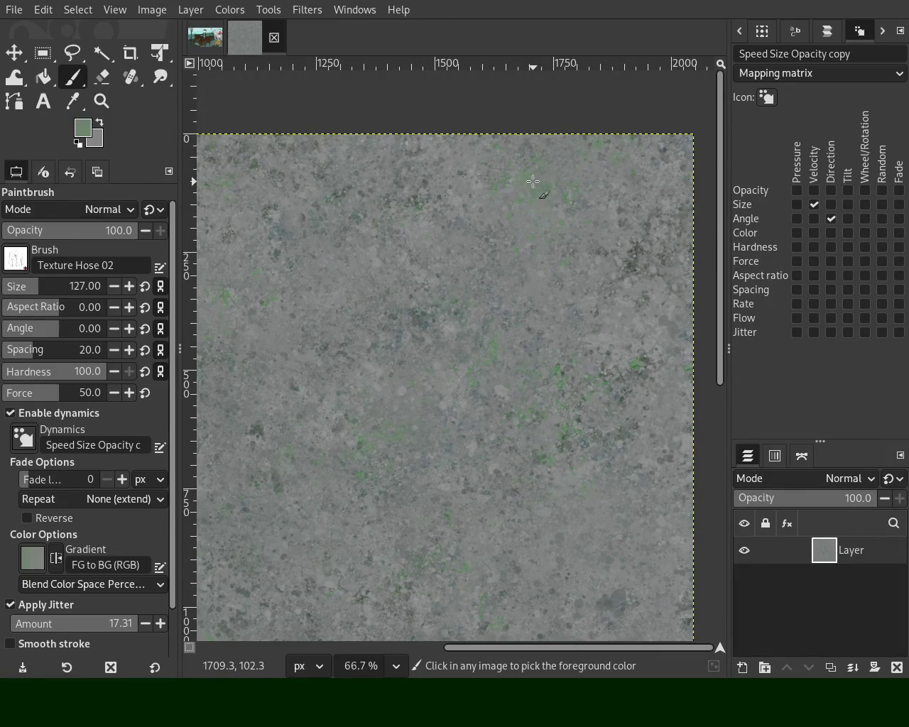
click(501, 160)
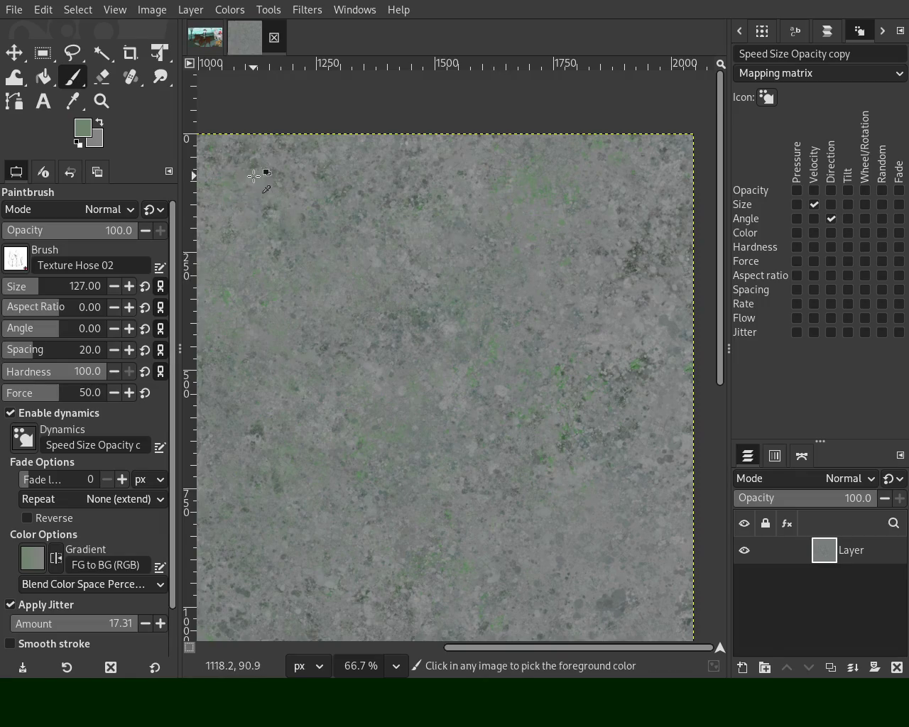
key(z)
ctrl+click(493, 233)
ctrl+click(492, 233)
ctrl+click(493, 233)
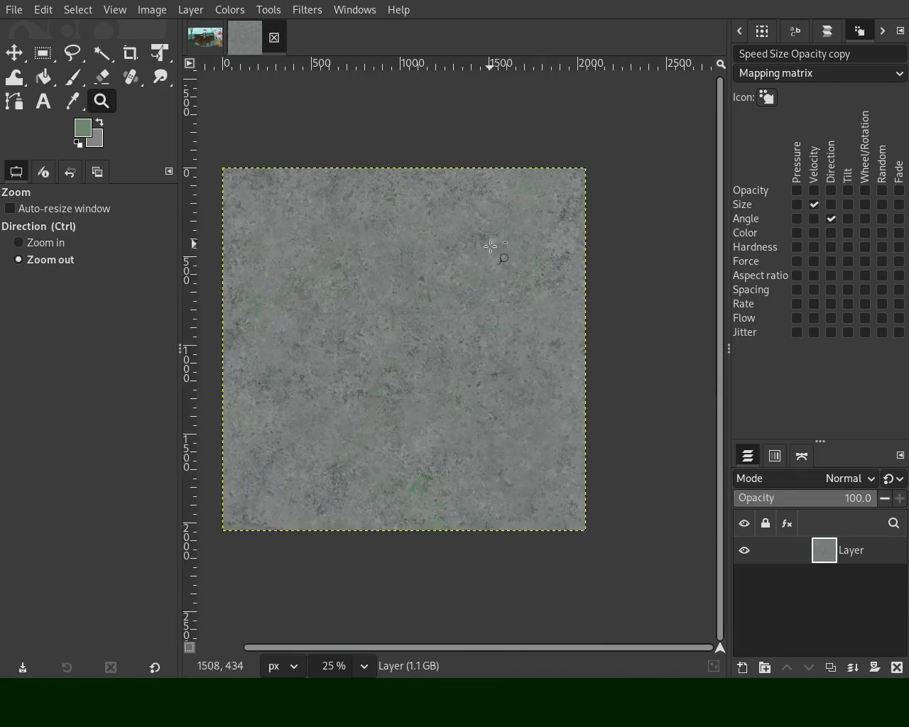
ctrl+click(550, 233)
click(430, 291)
click(430, 291)
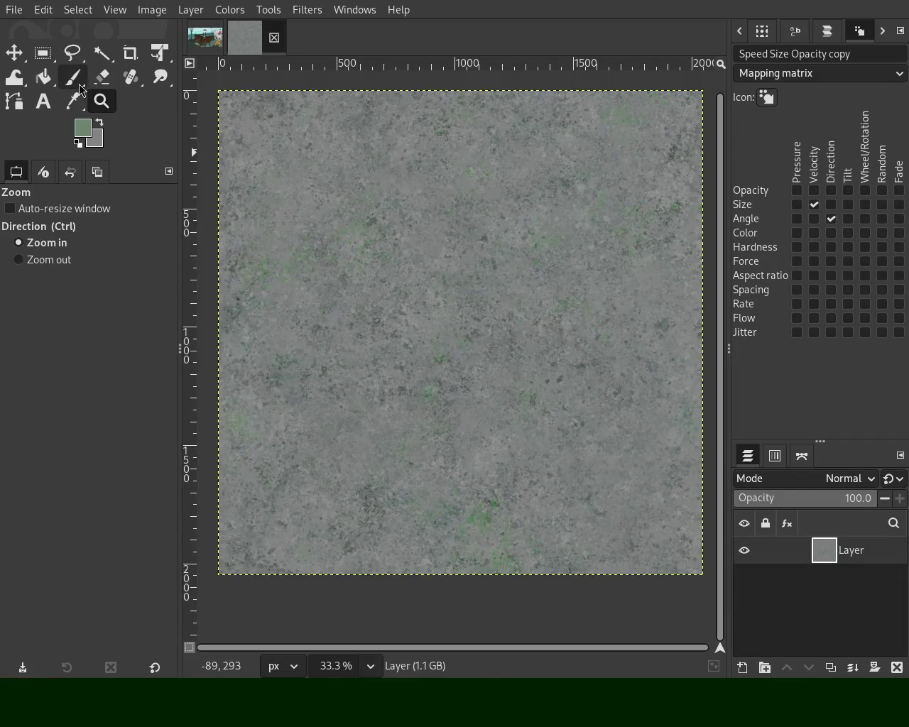
click(78, 83)
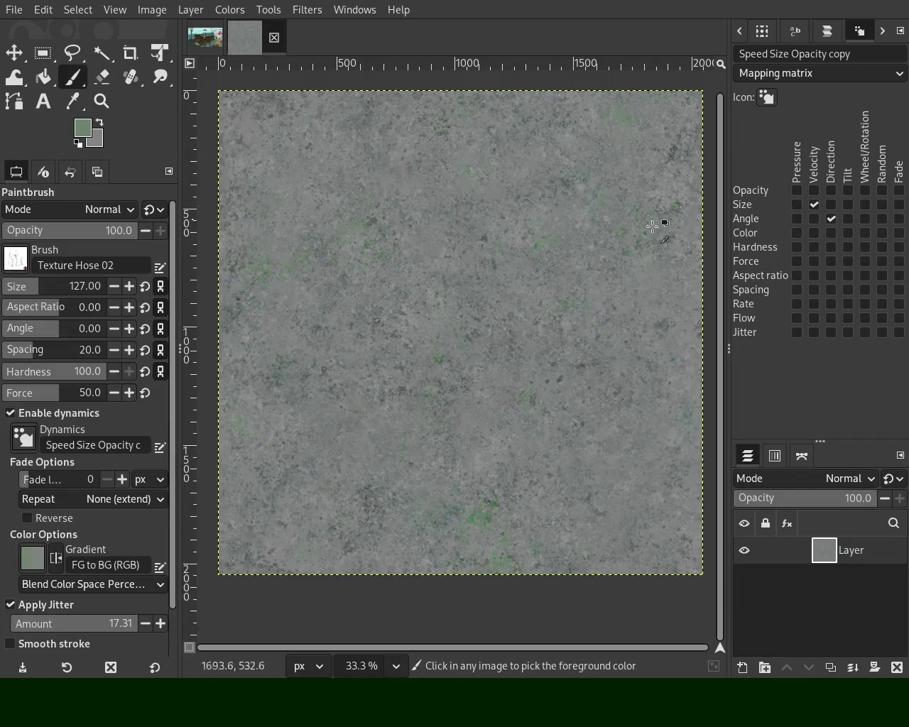
Sample the texture's own grey from the canvas as the foreground colour
ctrl+click(672, 159)
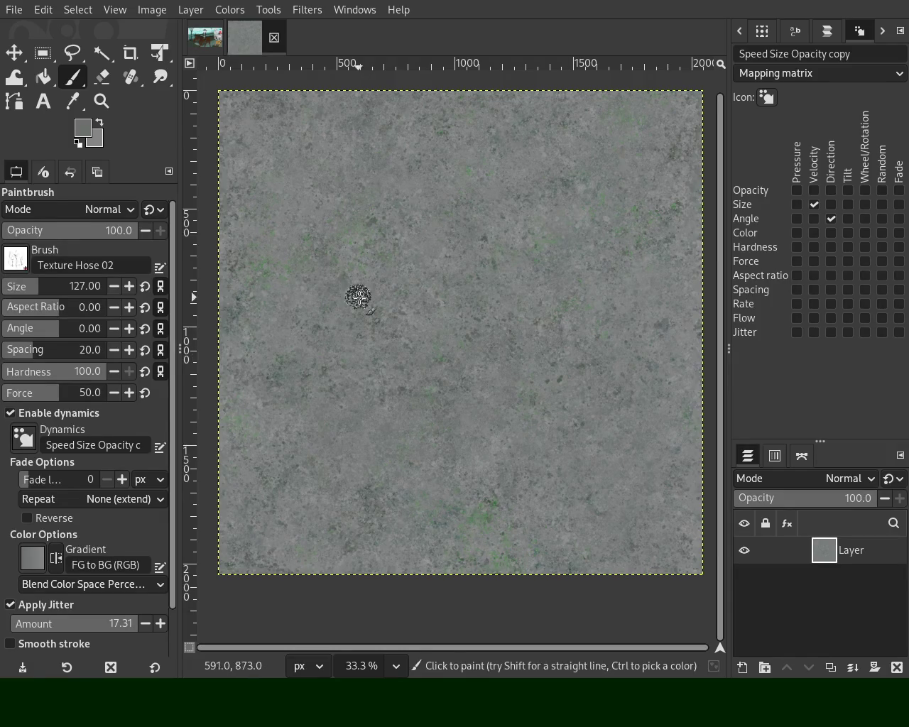
key(z)
ctrl+click(487, 376)
click(411, 443)
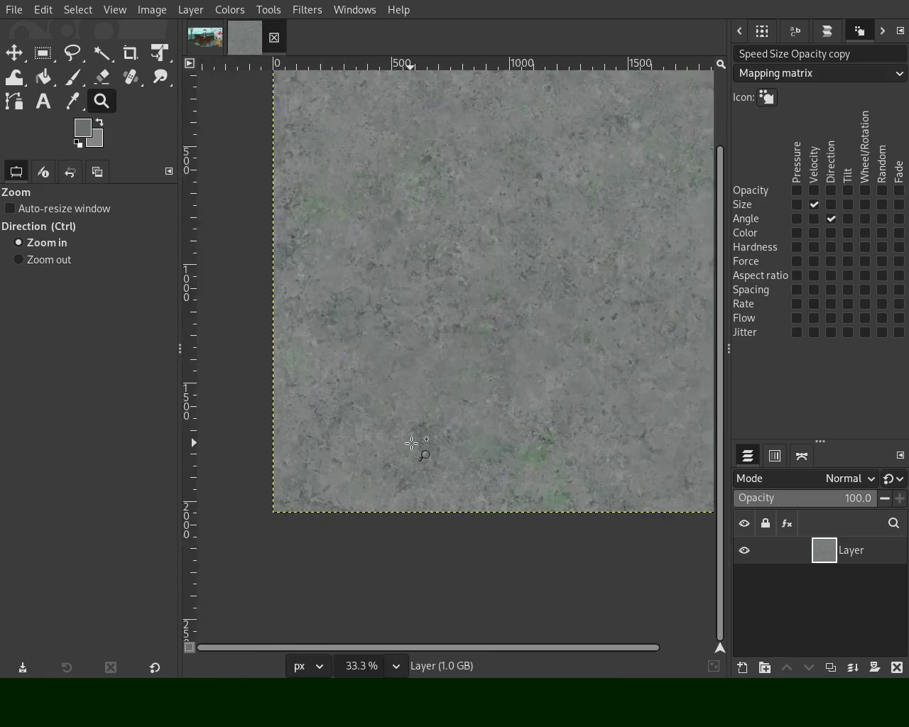
click(412, 443)
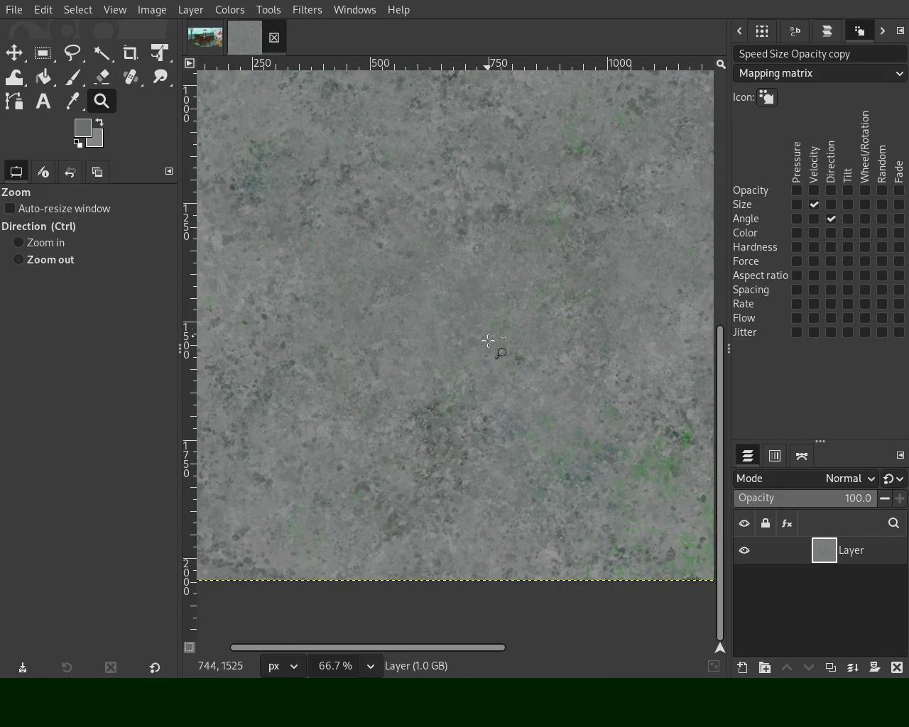
ctrl+click(489, 340)
click(297, 457)
click(397, 361)
ctrl+click(375, 378)
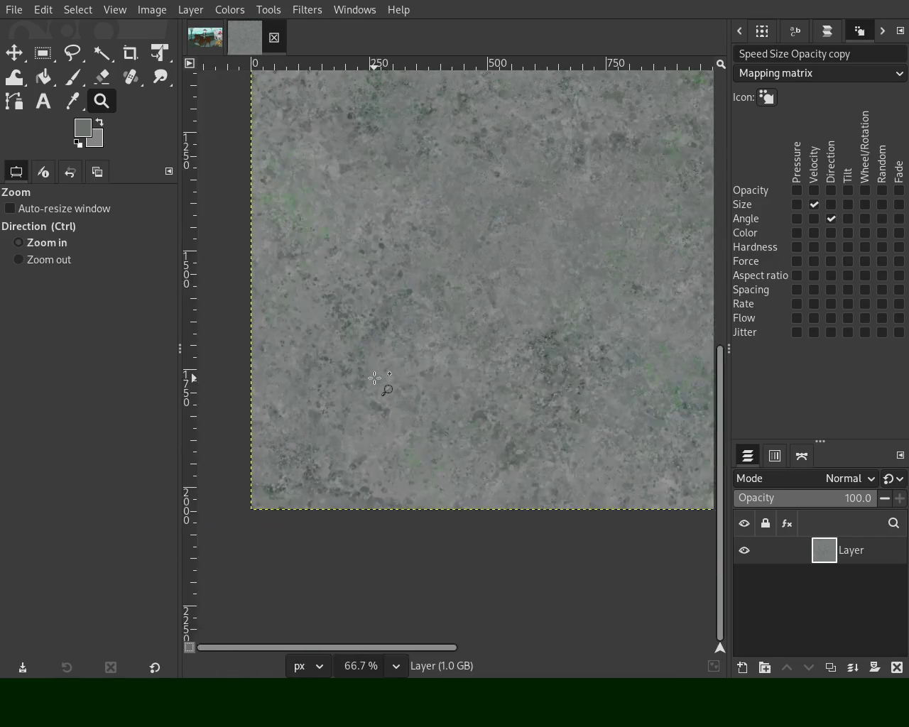
ctrl+click(349, 242)
click(358, 248)
click(337, 348)
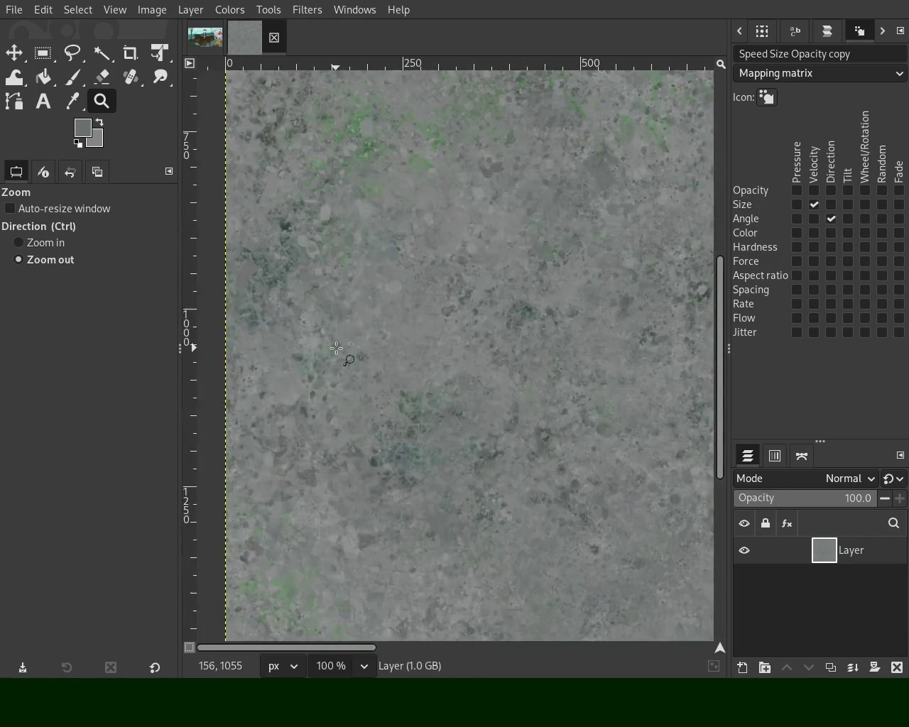
ctrl+click(337, 348)
click(340, 253)
key(p)
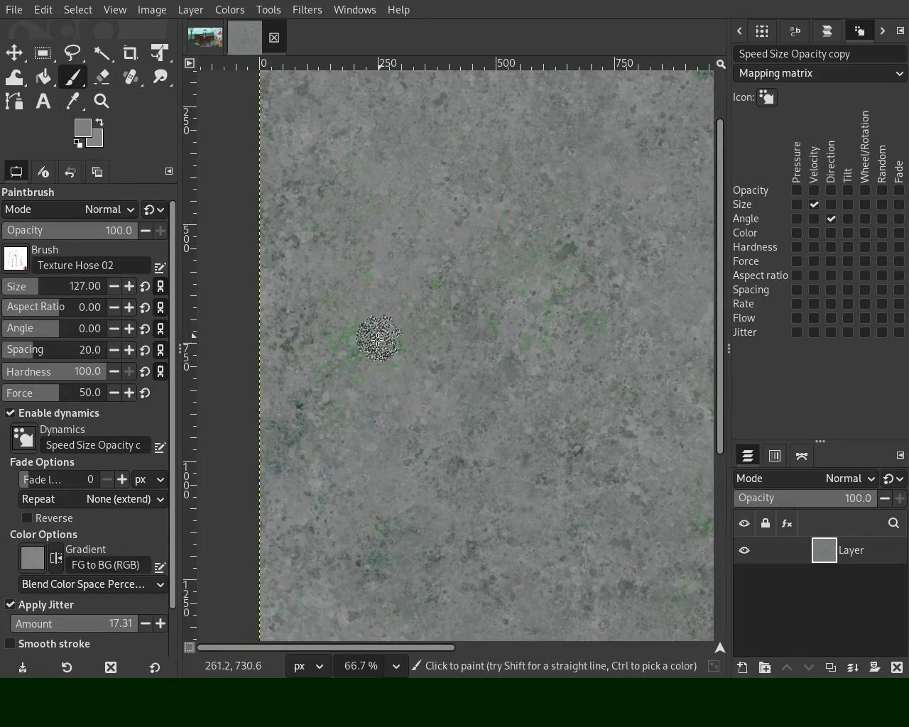
click(316, 331)
key(ctrl+z)
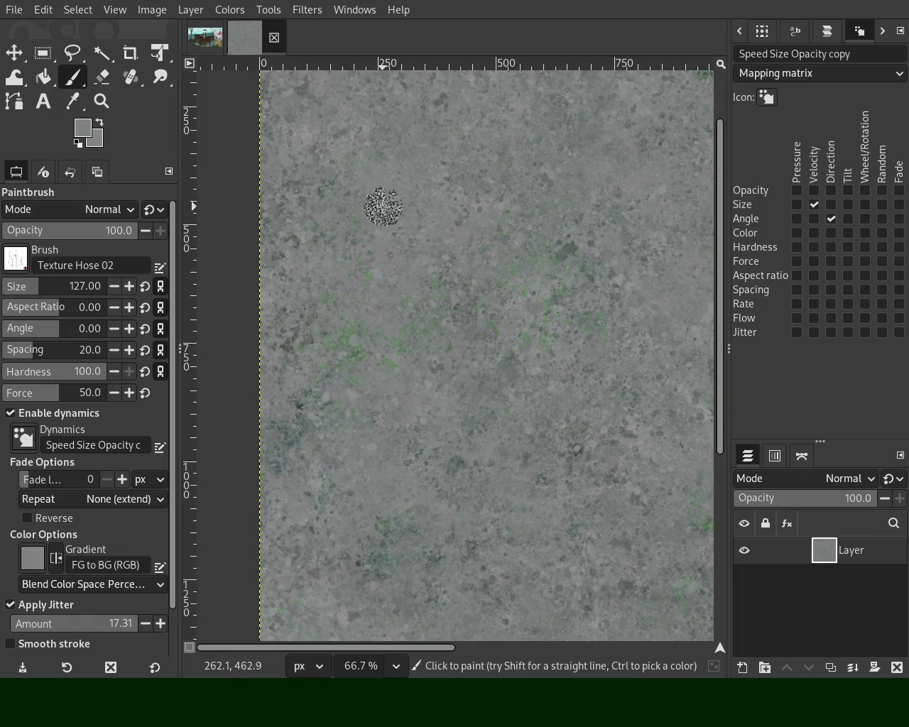
click(101, 101)
scroll(431, 333, down, 3)
scroll(432, 291, up, 2)
scroll(347, 243, up, 1)
scroll(347, 243, down, 1)
scroll(603, 254, up, 1)
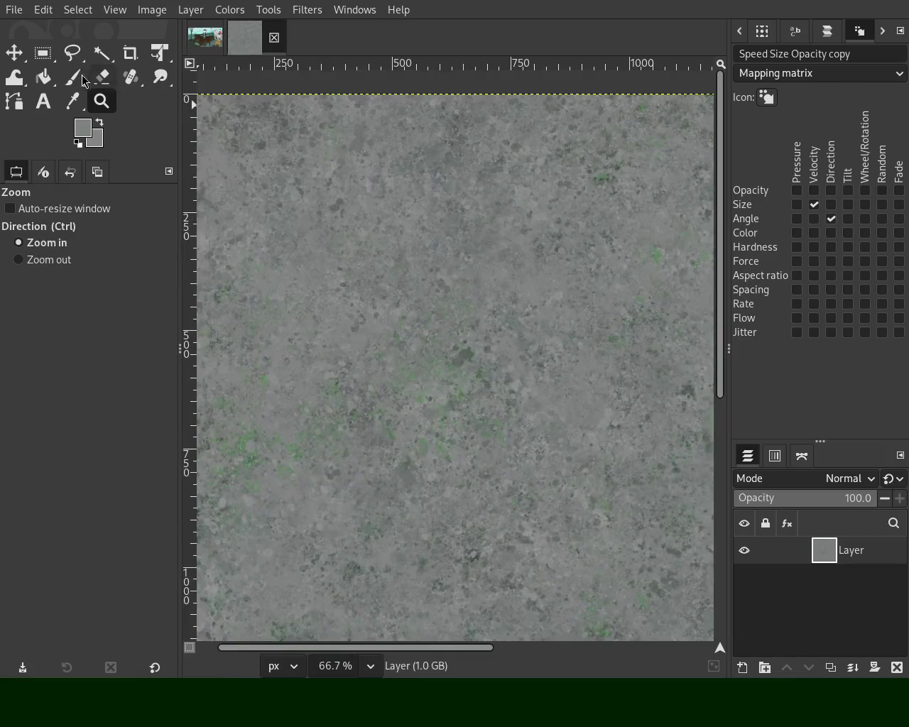
key(p)
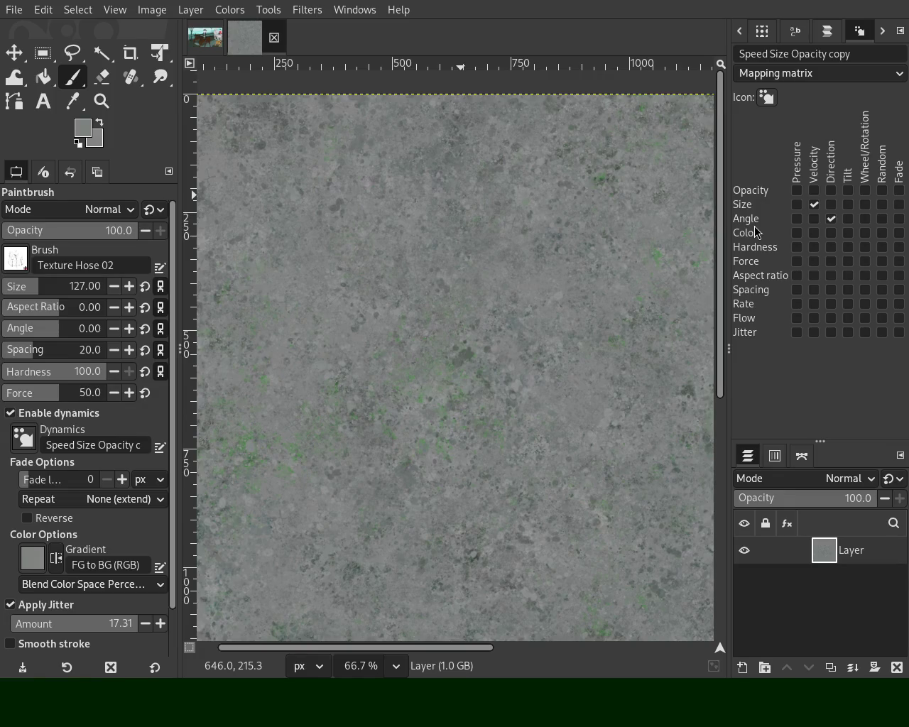
key(z)
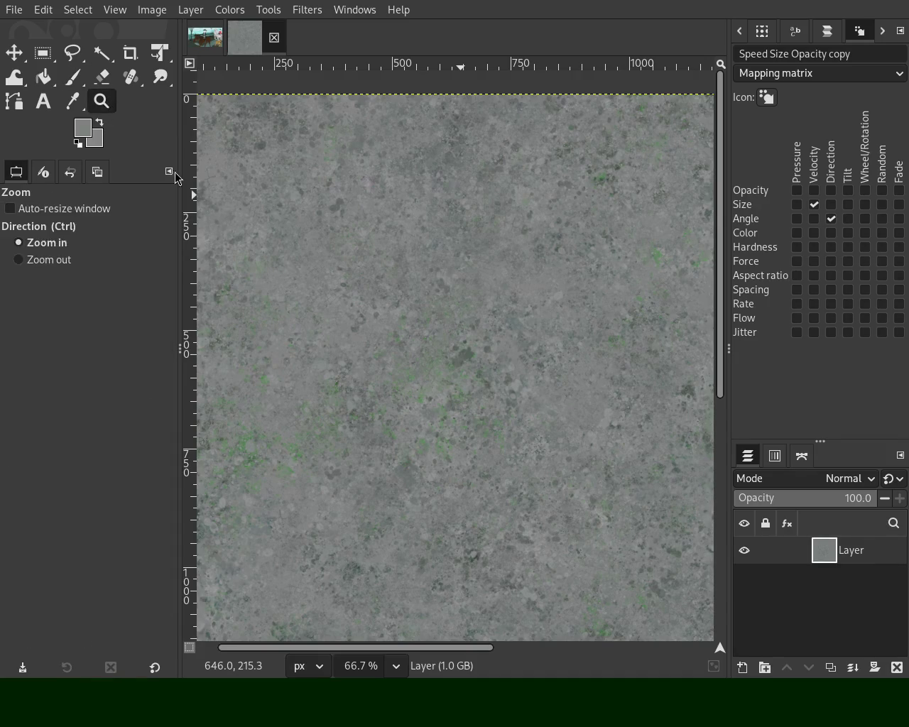
ctrl+click(387, 310)
ctrl+click(455, 327)
click(575, 284)
click(459, 296)
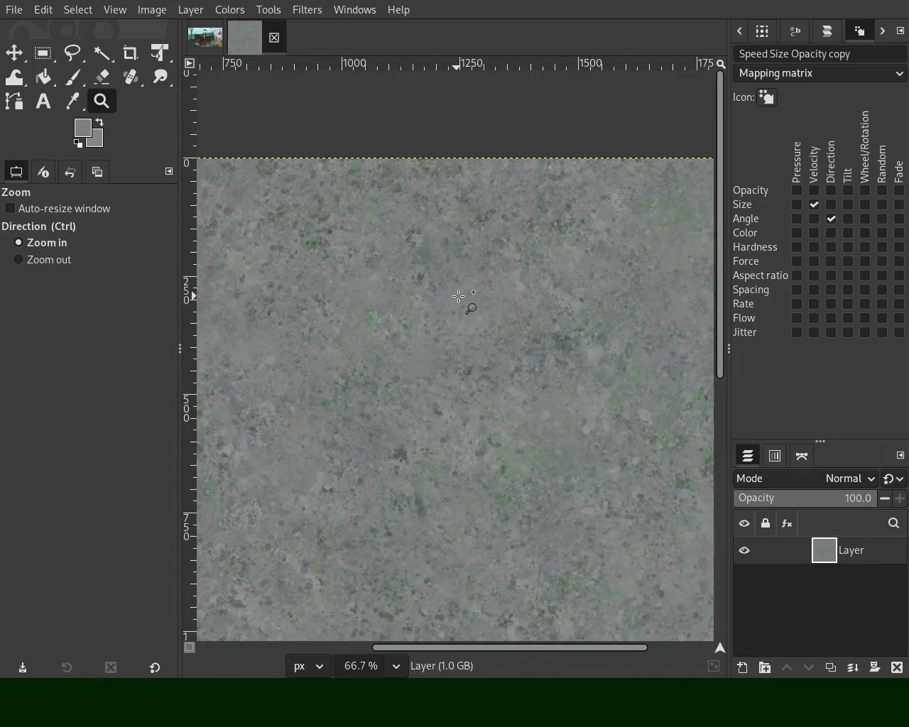
ctrl+click(512, 292)
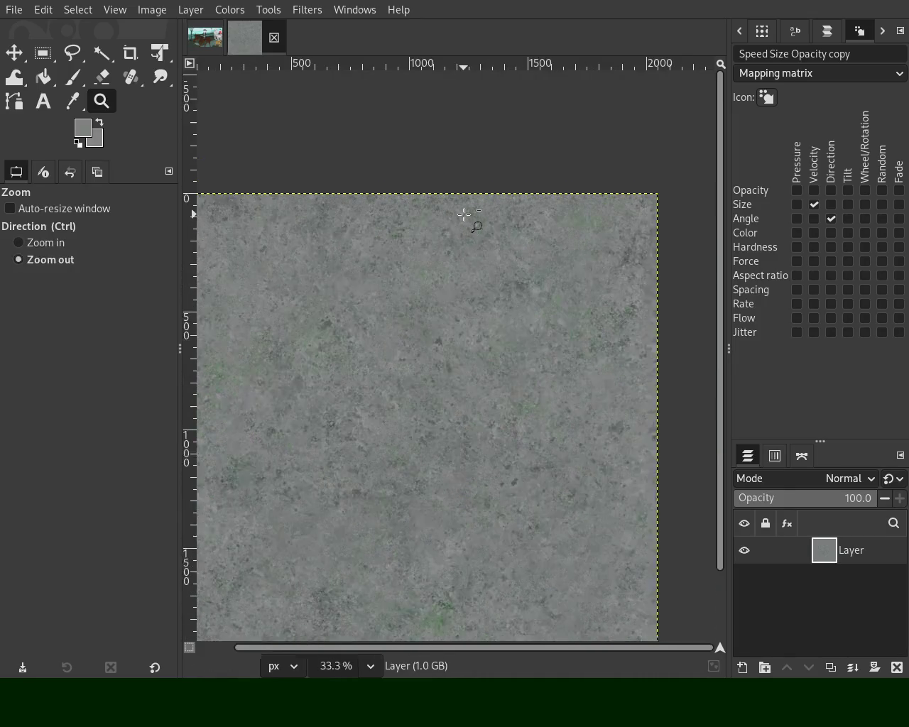
click(512, 288)
ctrl+click(516, 281)
ctrl+click(517, 281)
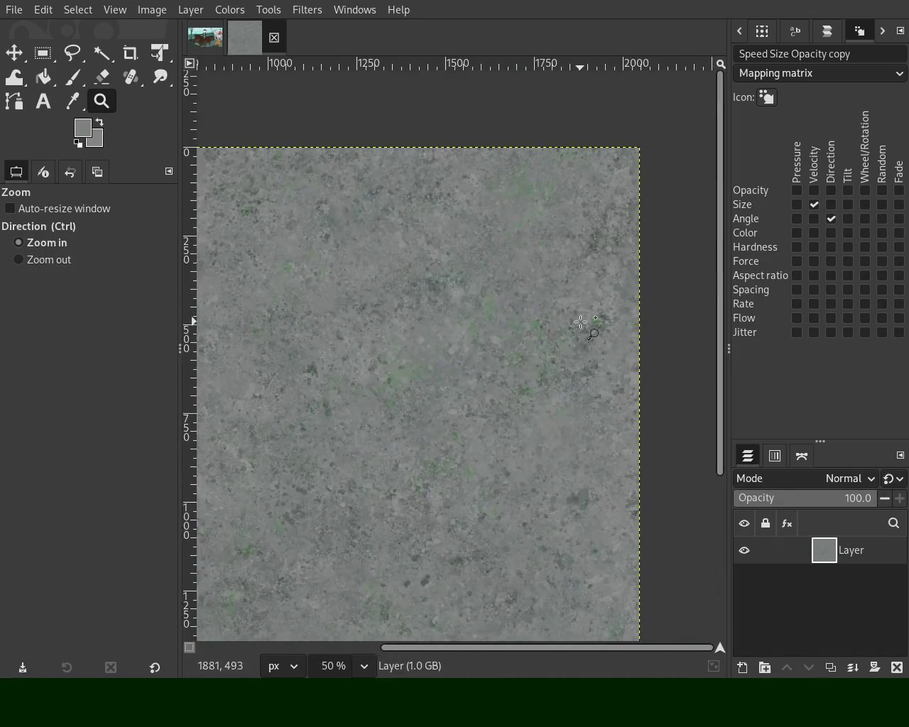
click(540, 298)
ctrl+click(559, 316)
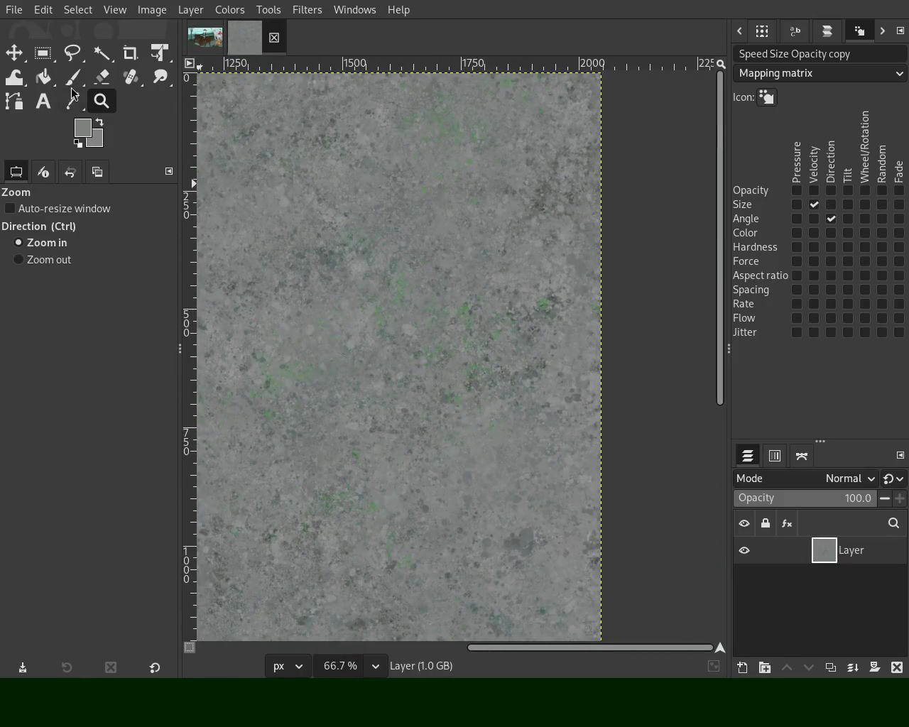
key(p)
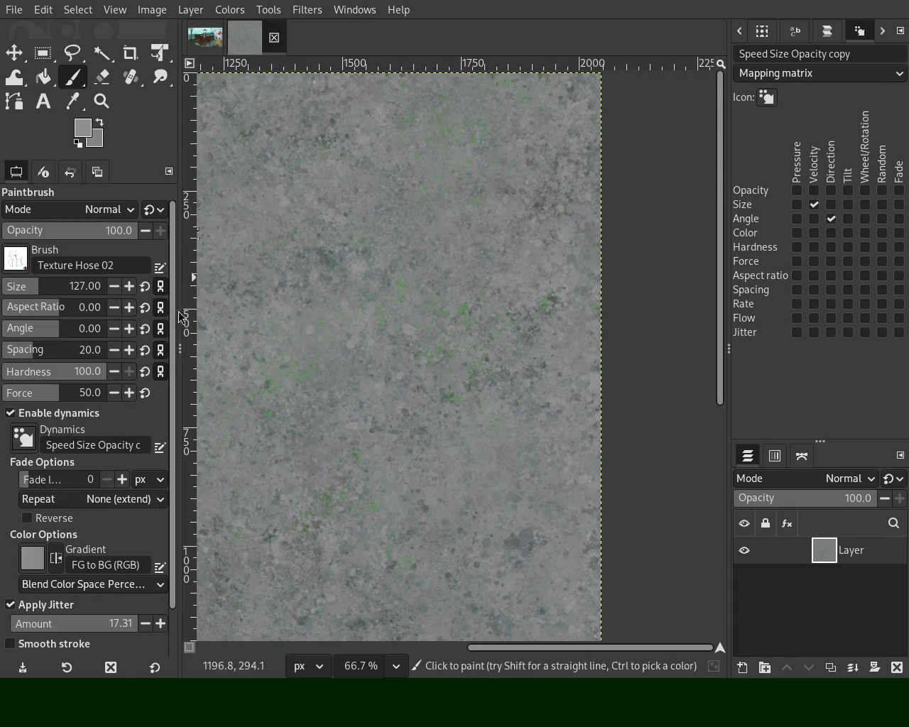
click(101, 101)
scroll(523, 294, down, 3)
click(442, 249)
ctrl+click(407, 364)
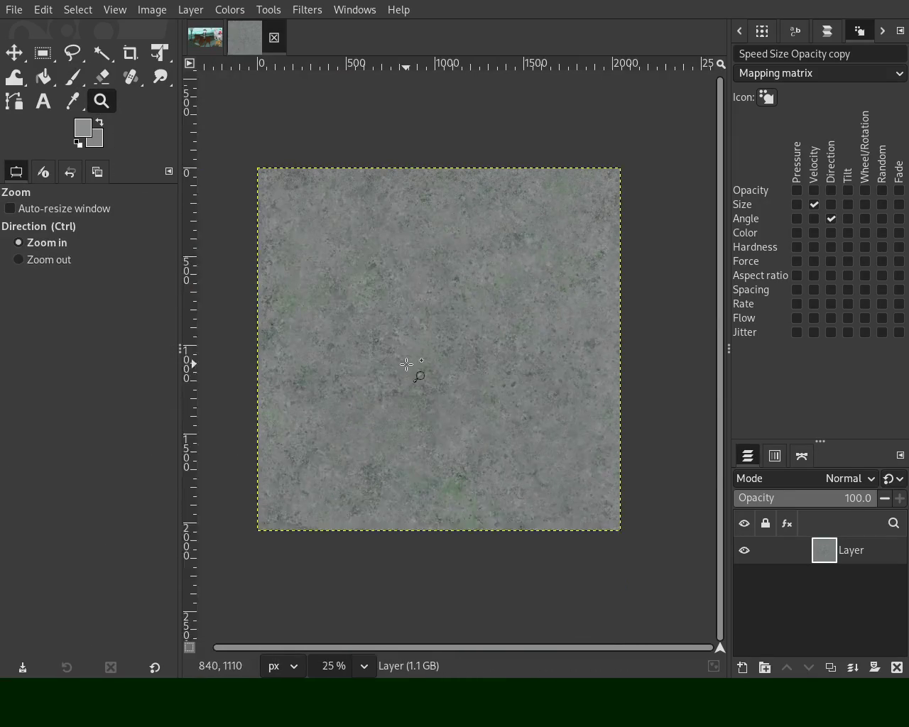
click(407, 365)
drag(437, 337, 445, 344)
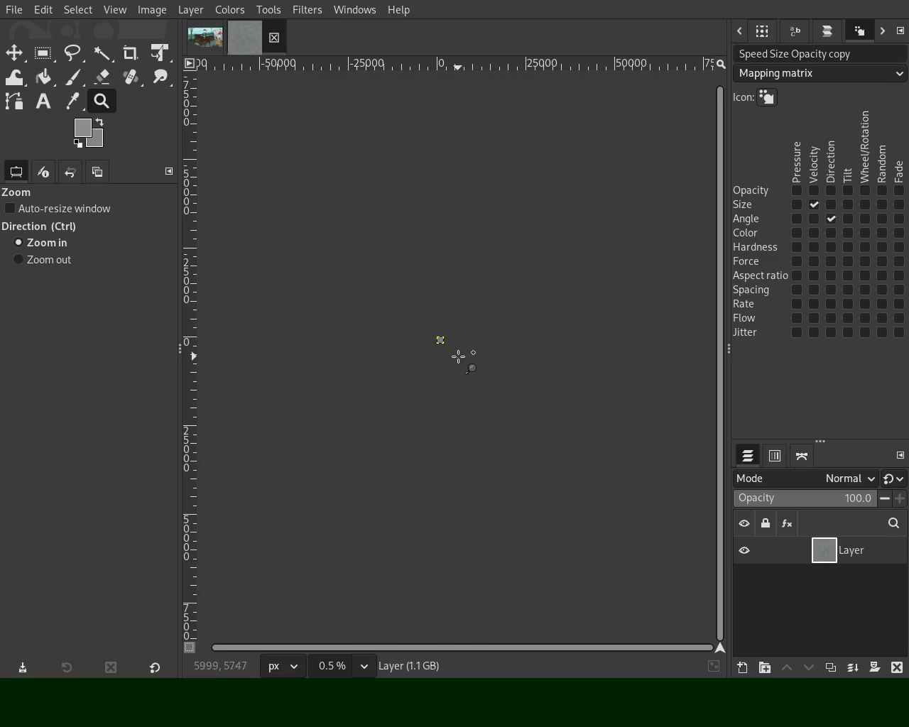
click(436, 341)
click(447, 326)
click(444, 323)
click(442, 326)
click(442, 325)
ctrl+click(349, 386)
click(605, 237)
click(604, 238)
ctrl+click(537, 405)
click(491, 257)
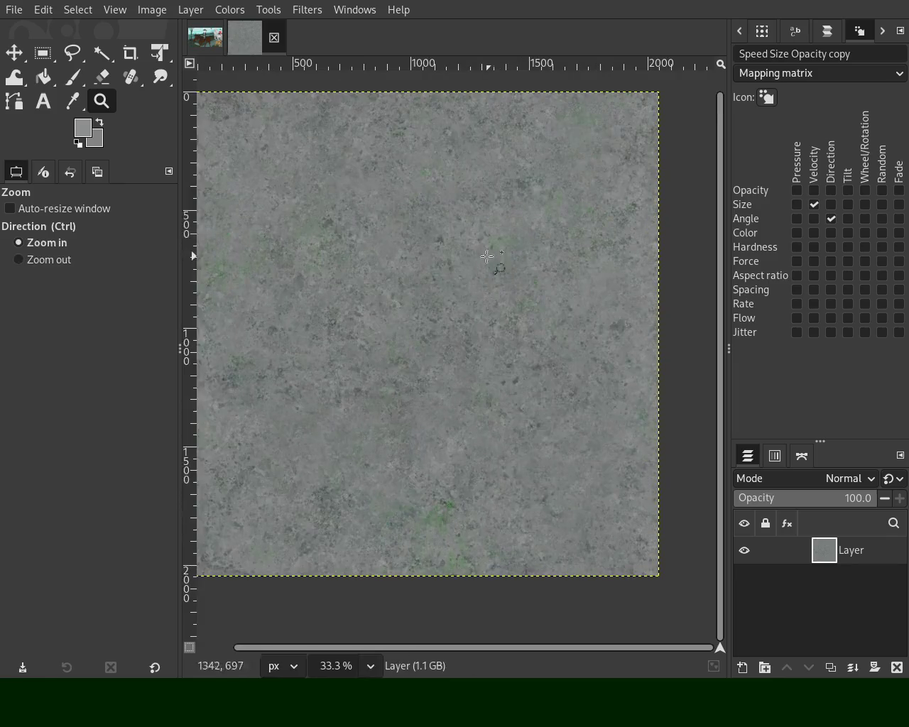
click(130, 76)
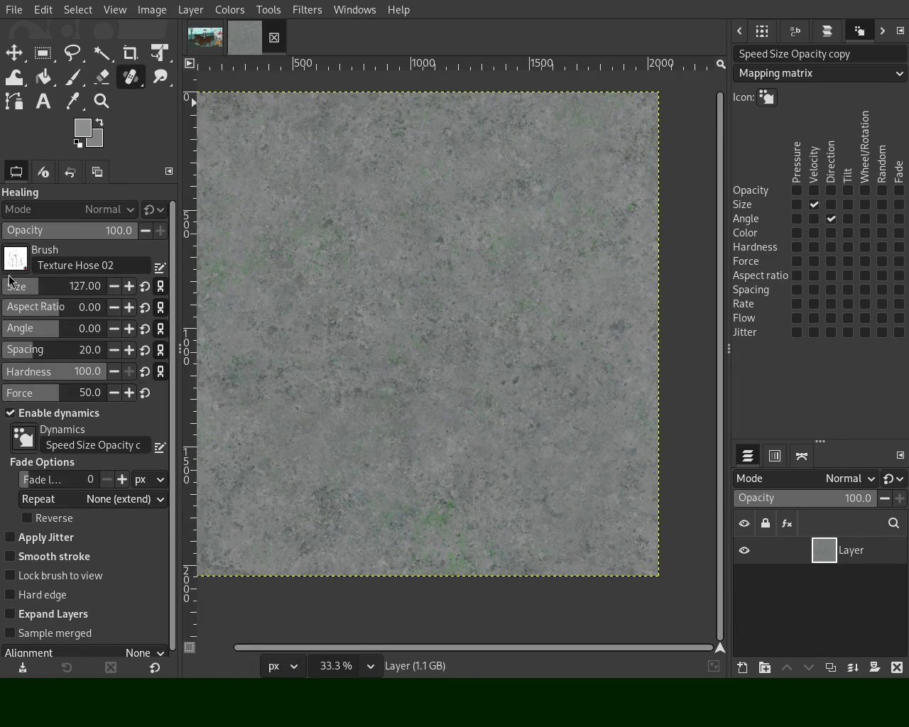
click(72, 76)
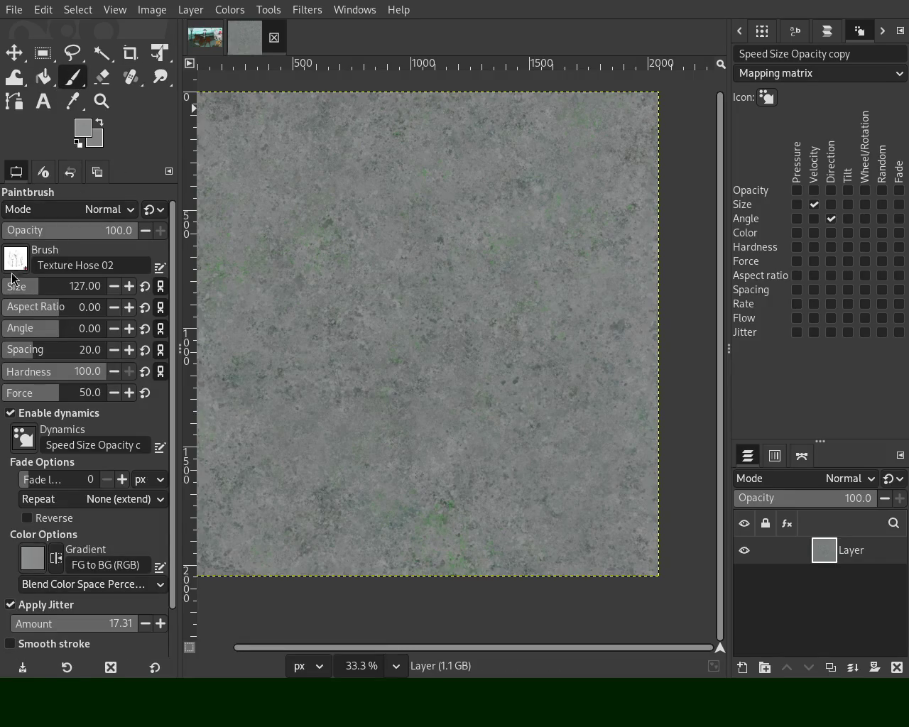
Switch the Paintbrush to the 2. Star brush at size 72
key(period)
click(84, 307)
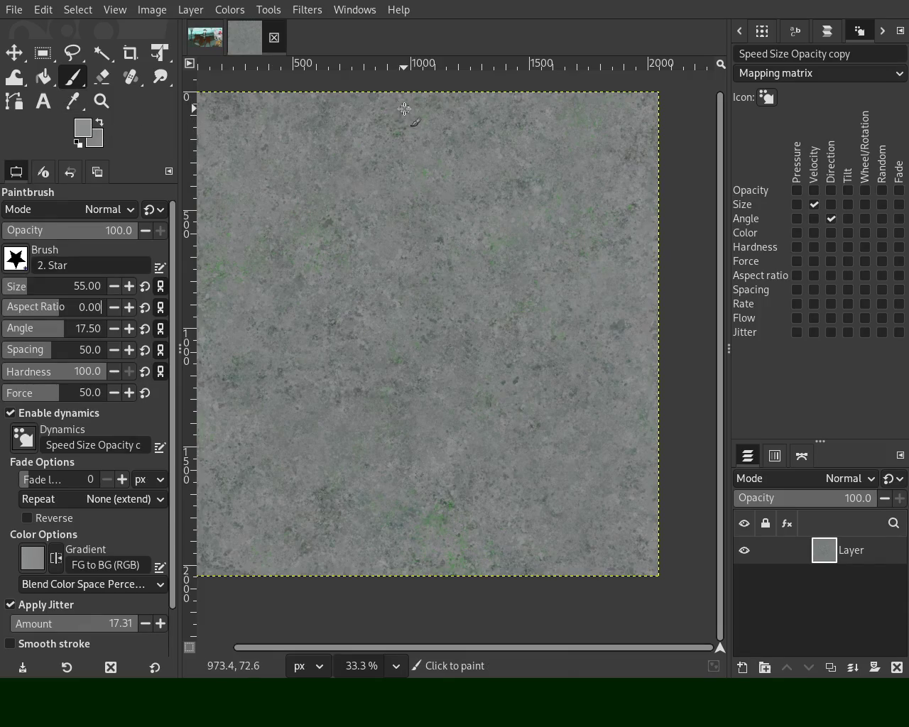
click(25, 286)
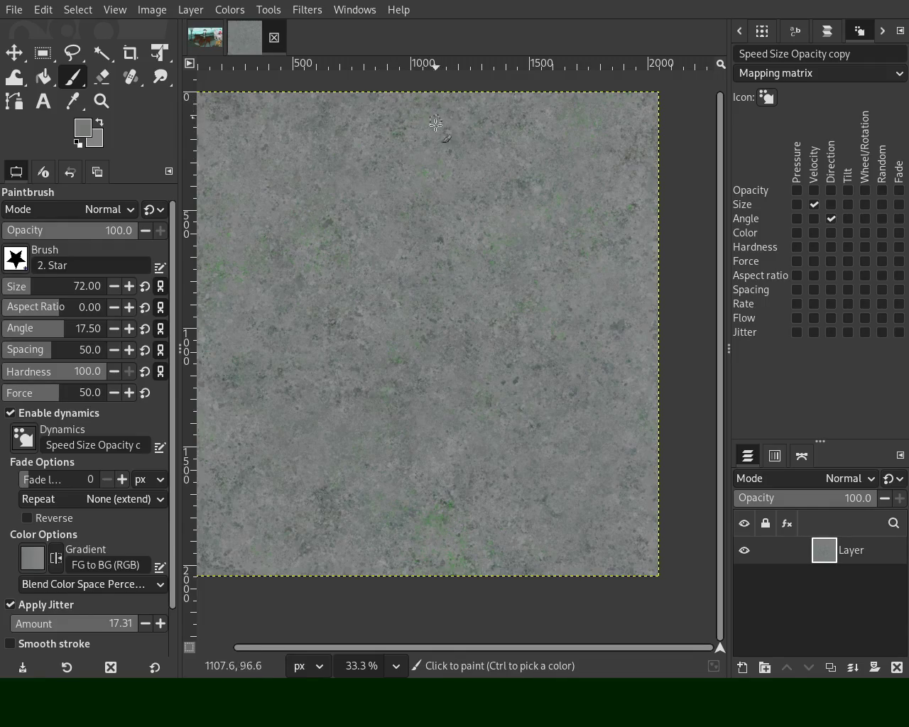
Zoom the view to 50% and select the Healing tool
click(102, 101)
click(360, 135)
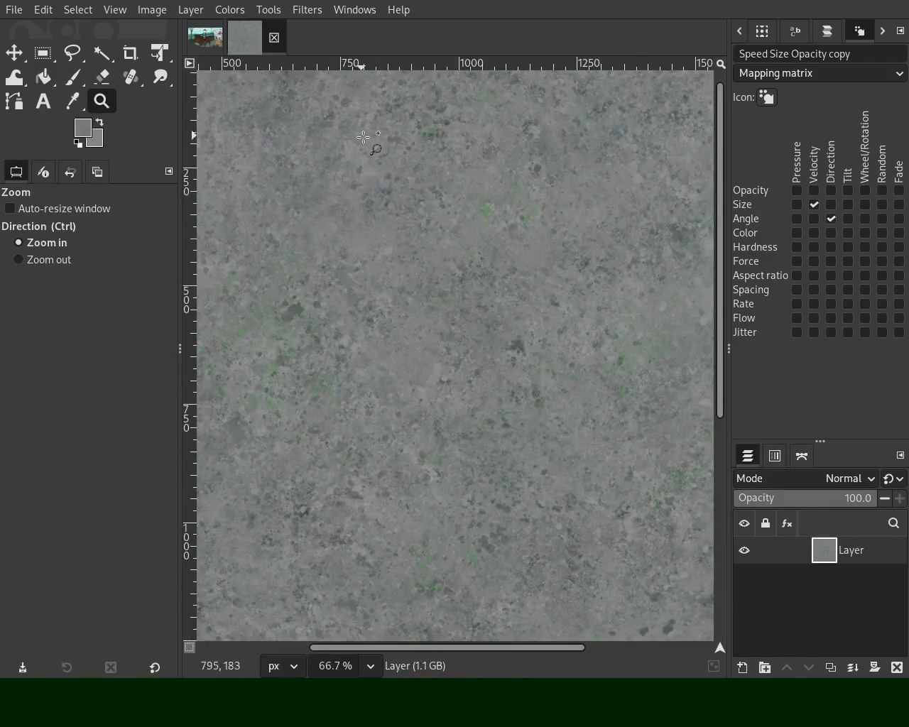
ctrl+click(360, 135)
key(p)
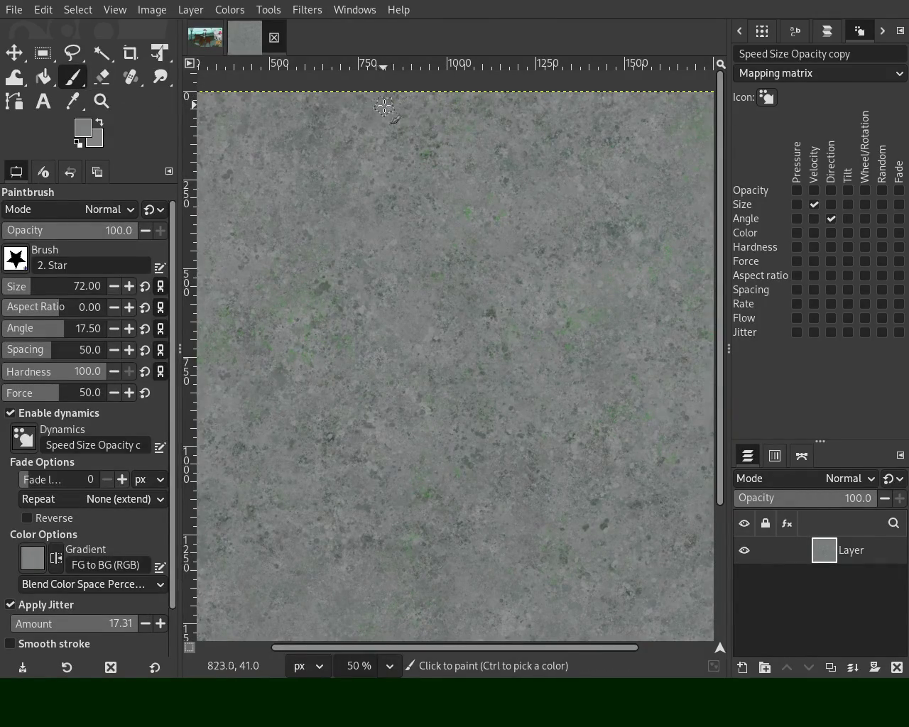
click(127, 80)
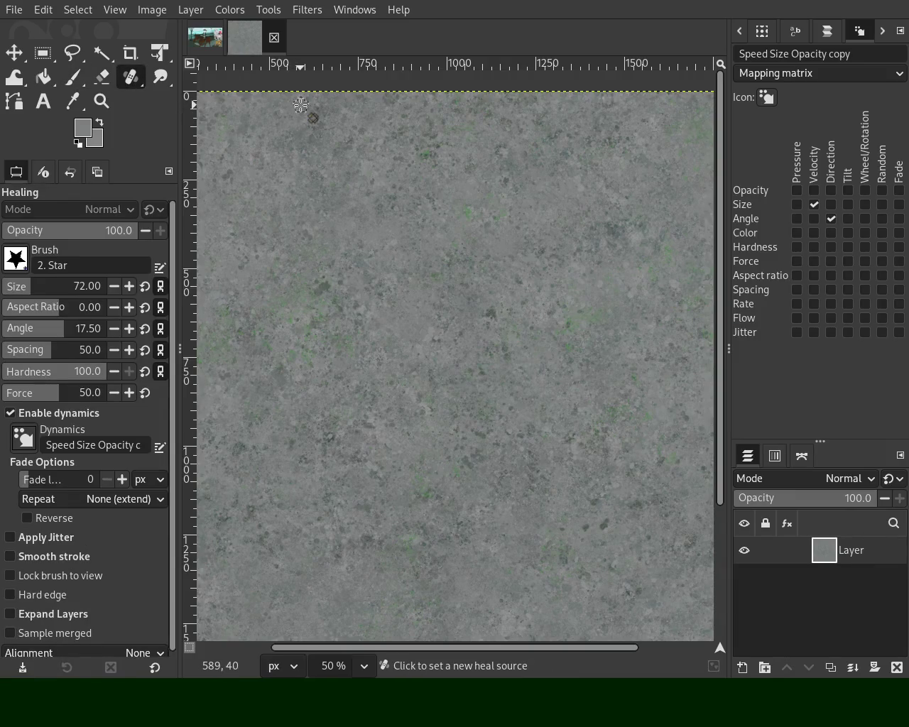
Heal a straight vertical line down the texture centre from a top source, and set healing opacity to 26
ctrl+click(303, 103)
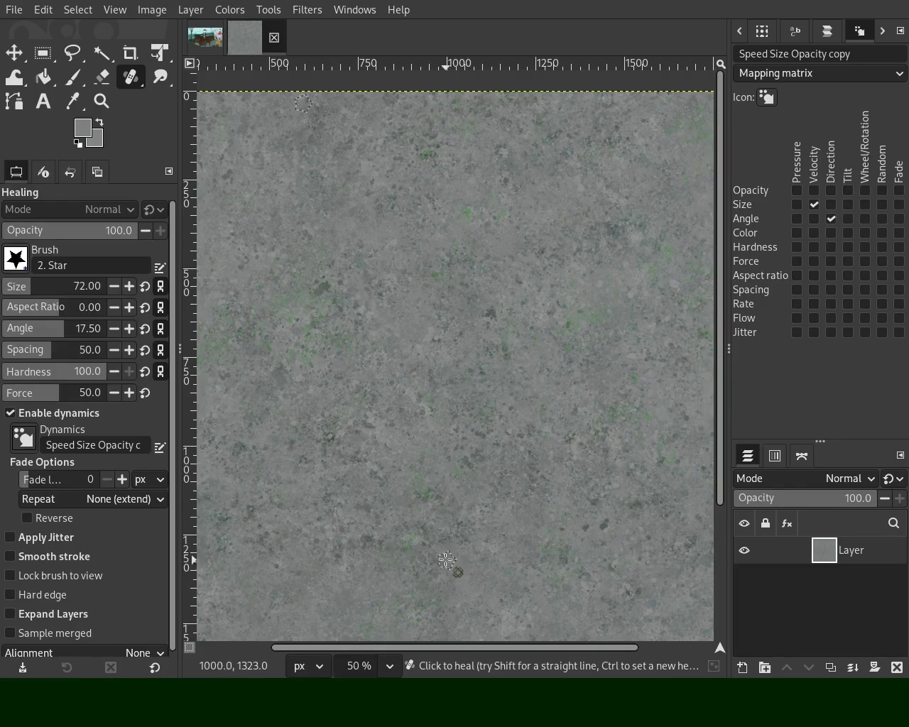
click(437, 101)
shift+click(439, 402)
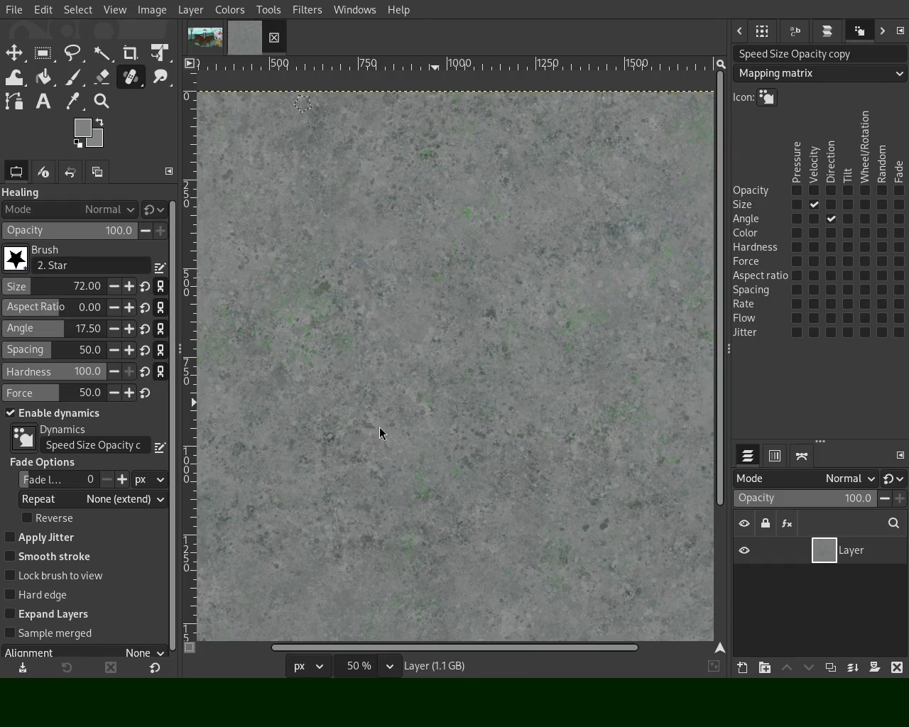
click(38, 235)
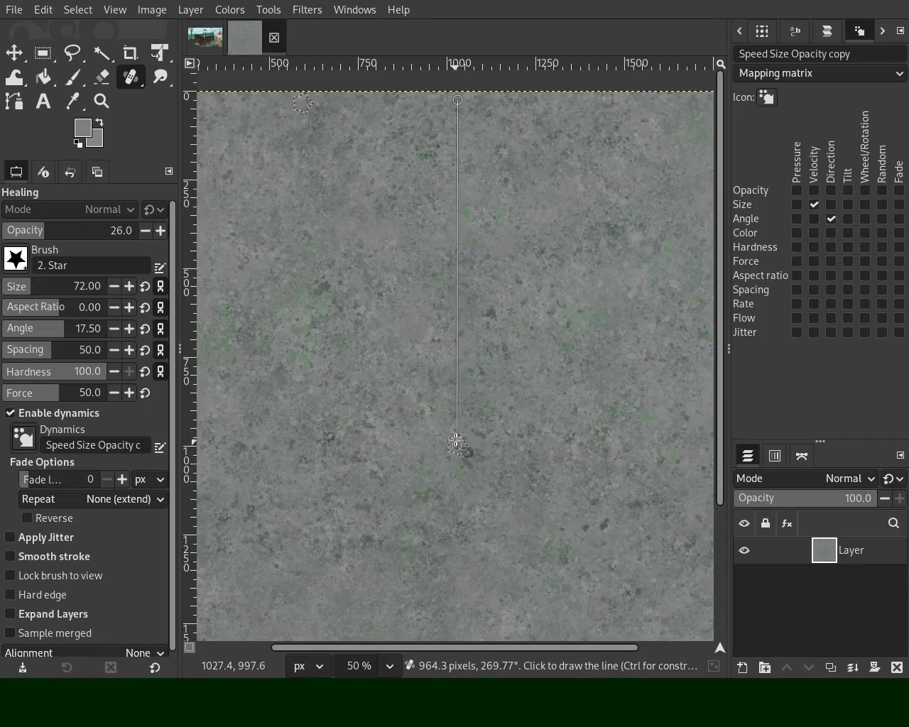
Check the whole texture, then heal a spot midway down from a new source near the top
click(101, 101)
click(466, 265)
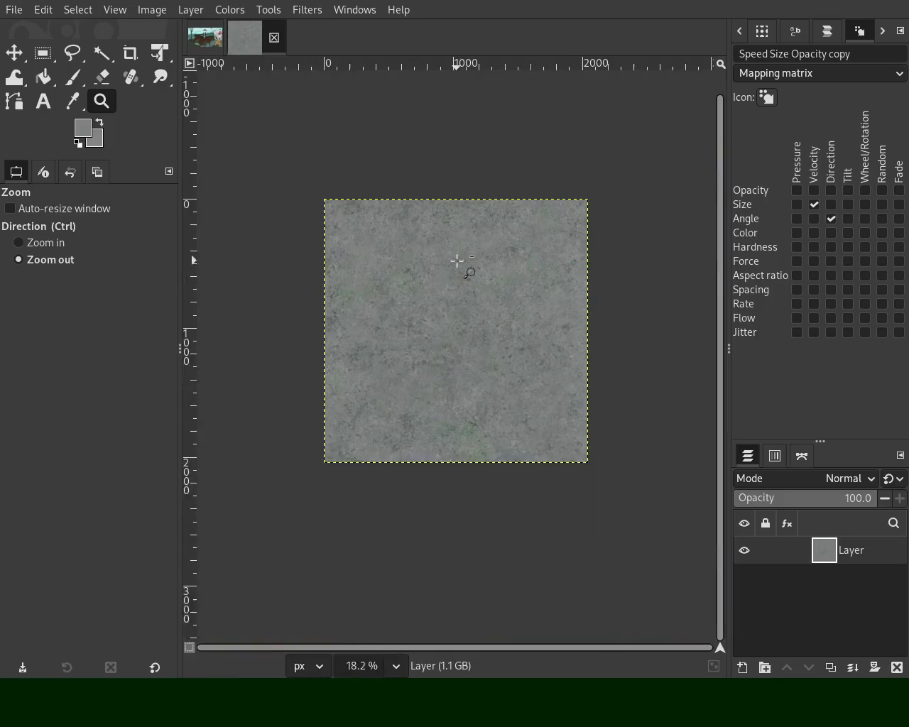
ctrl+click(455, 269)
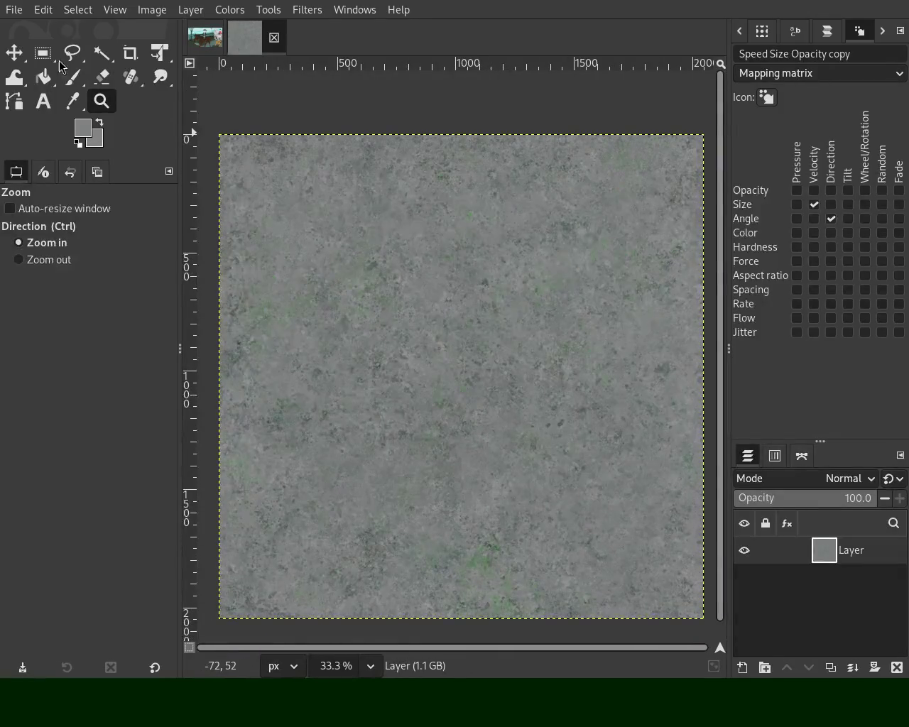
click(130, 77)
ctrl+click(331, 166)
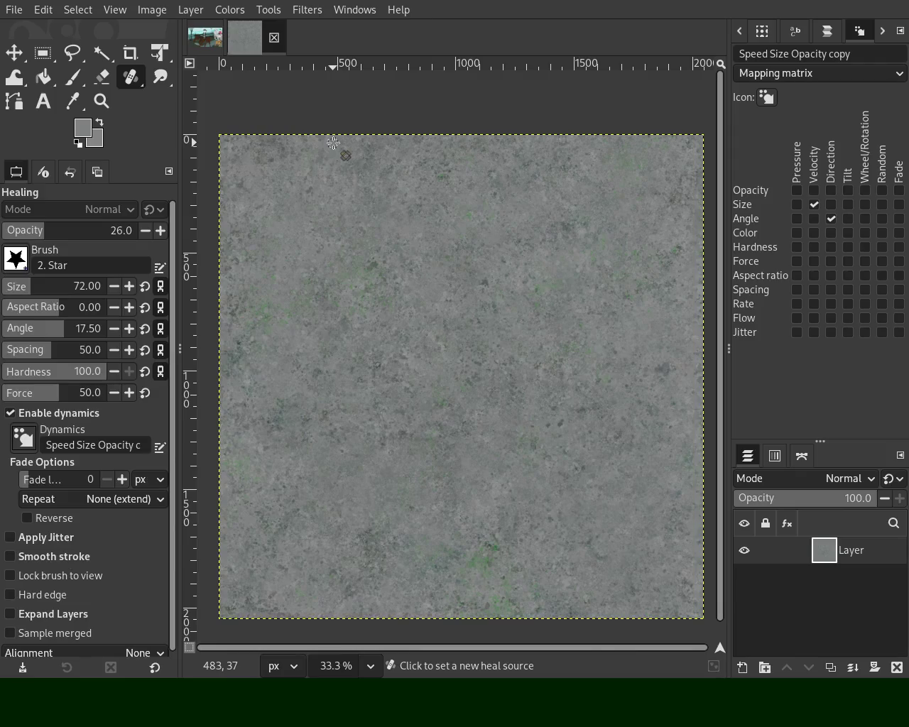
click(438, 421)
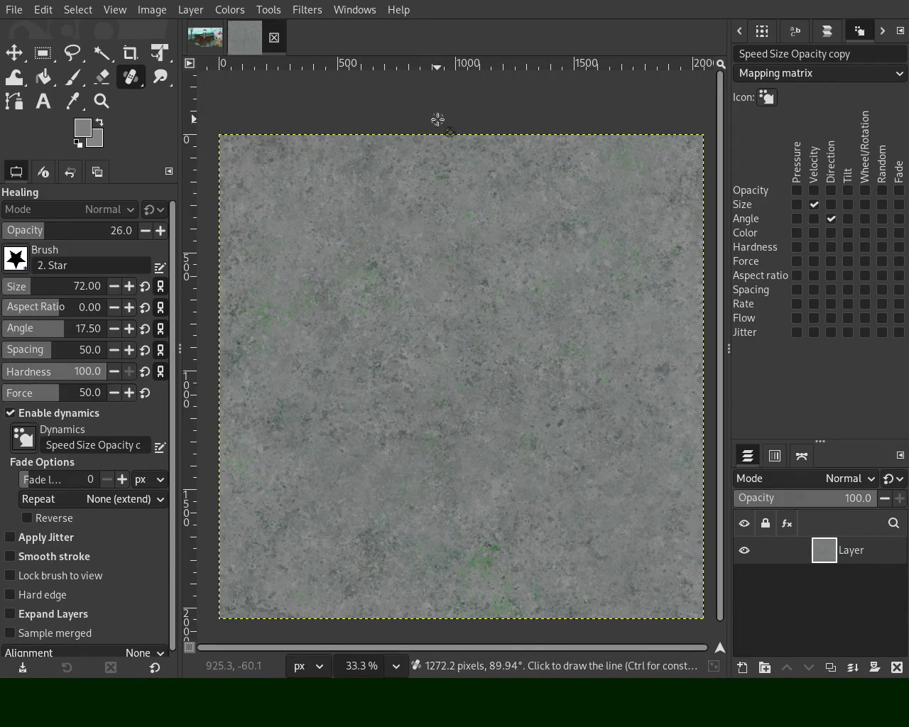
Zoom the texture view out and back in to 50%, then return to the Paintbrush
click(101, 101)
ctrl+click(351, 422)
click(351, 422)
click(310, 426)
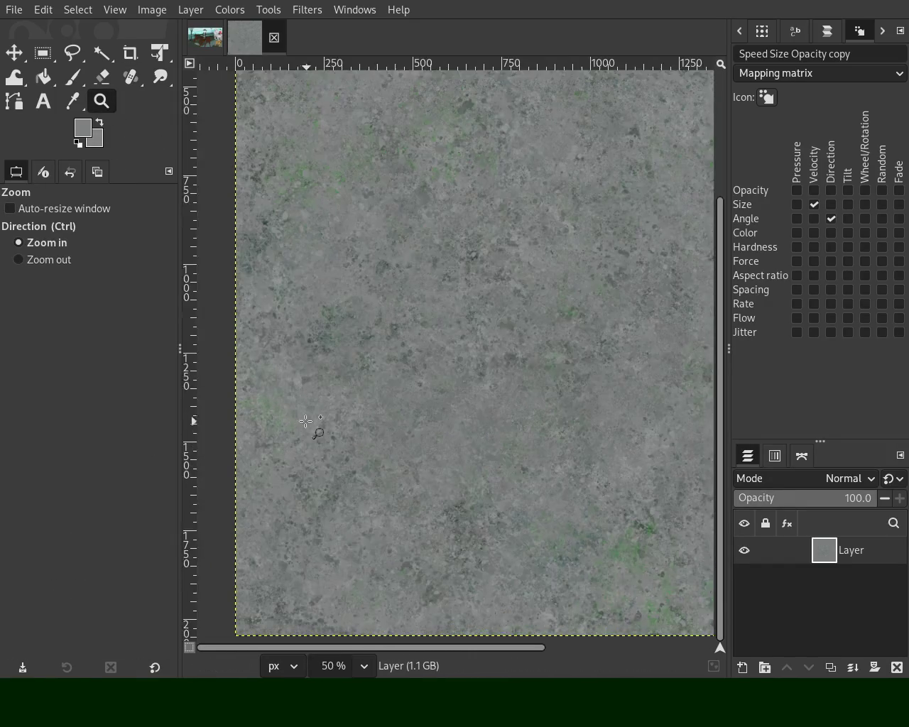
click(78, 81)
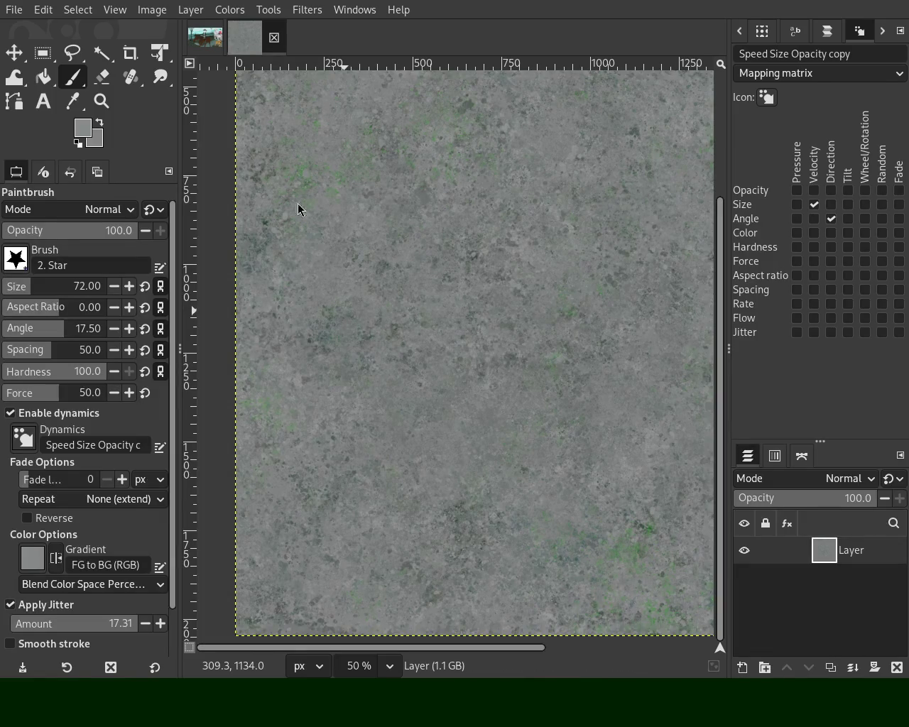
Paint a straight band of sampled darker gray across the texture, disable Apply Jitter, and sample a lighter gray
ctrl+click(264, 321)
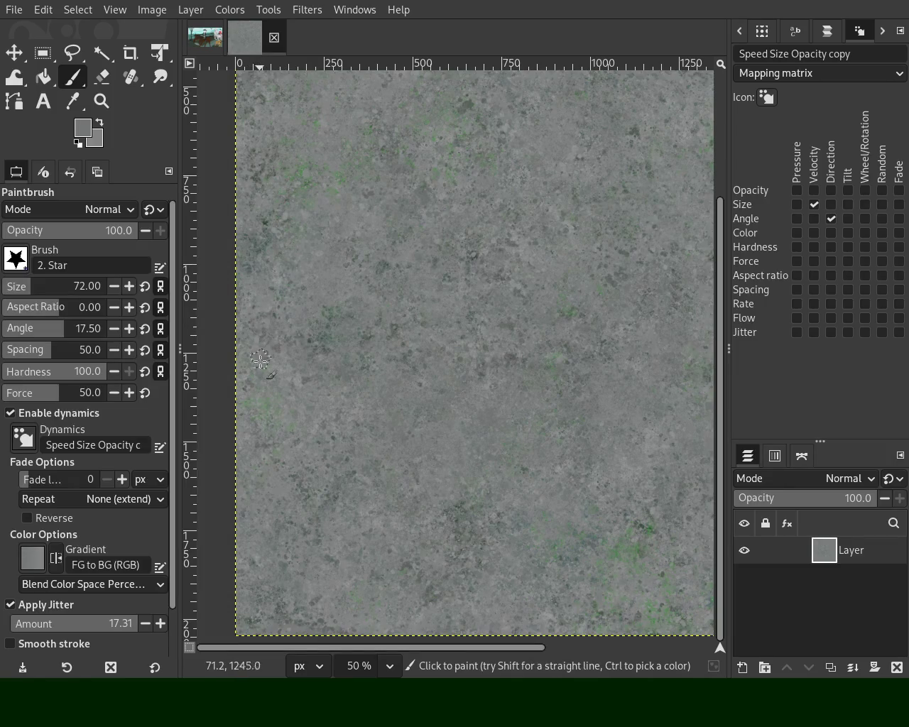
click(250, 374)
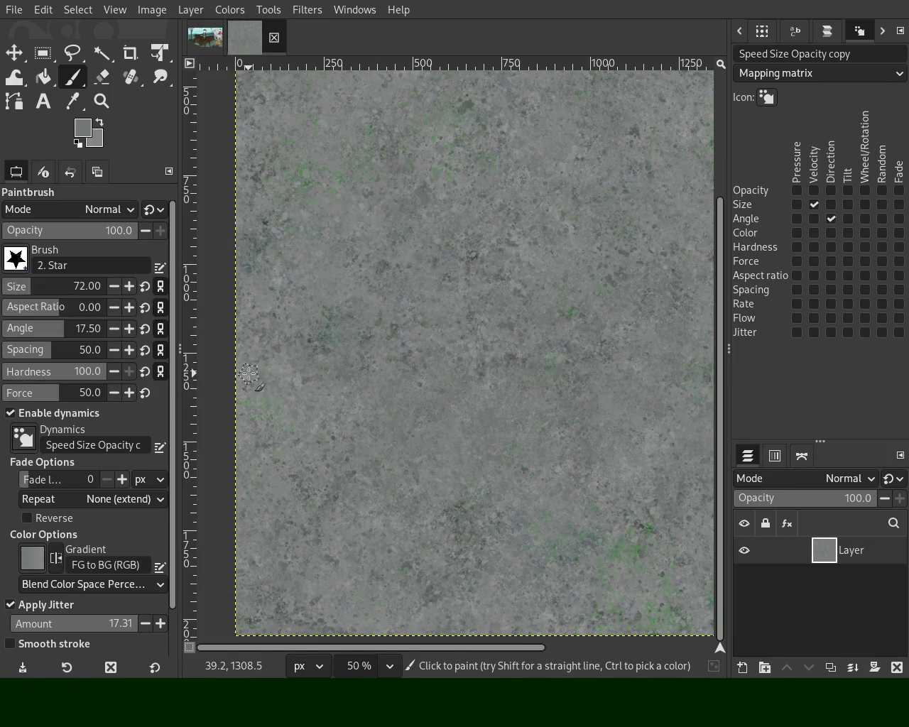
shift+click(584, 378)
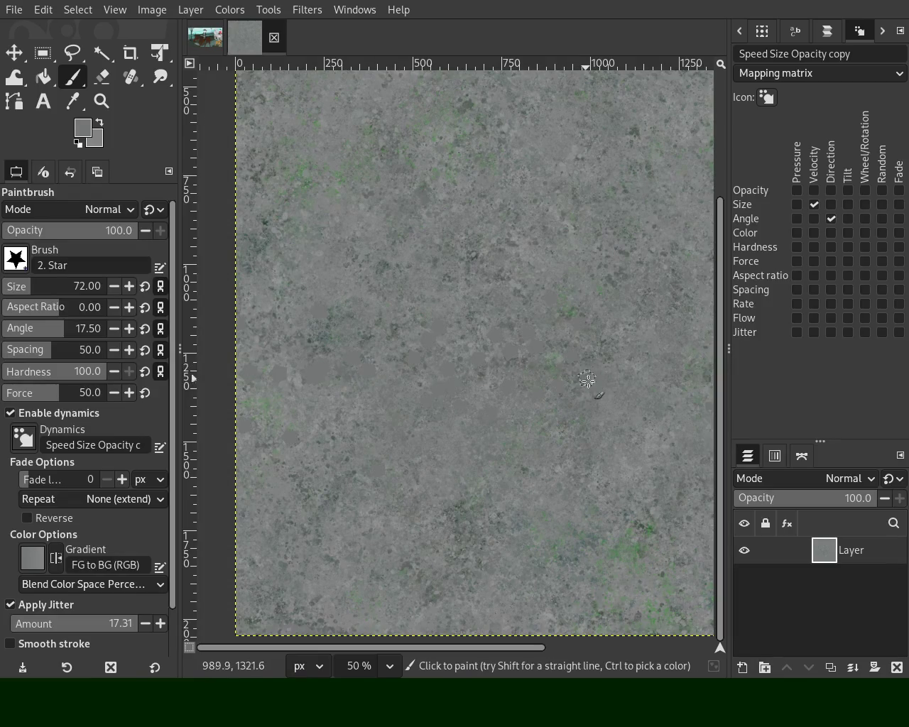
click(29, 604)
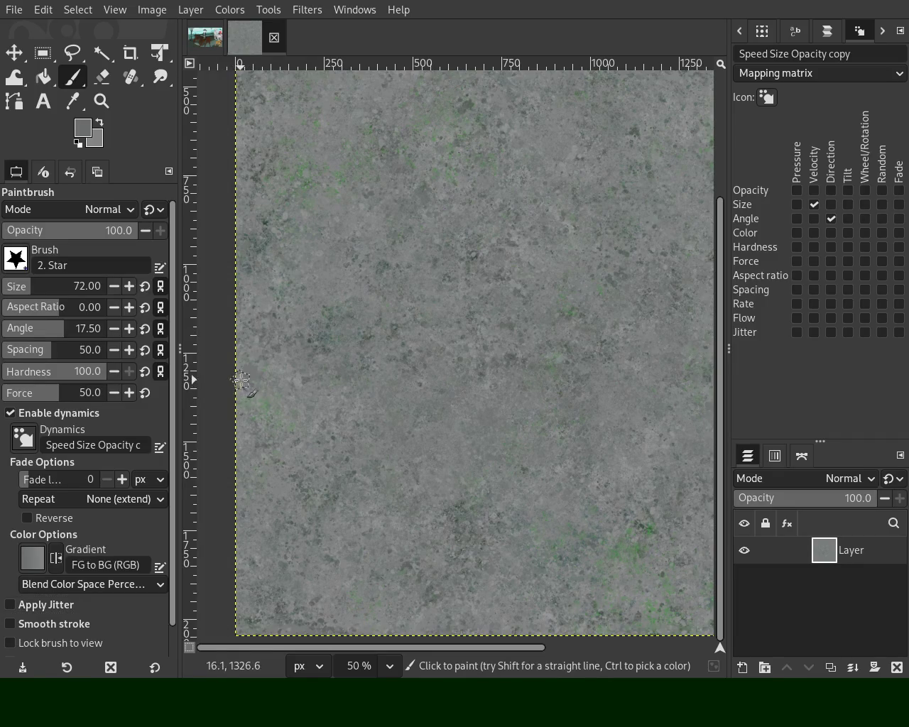
ctrl+click(264, 426)
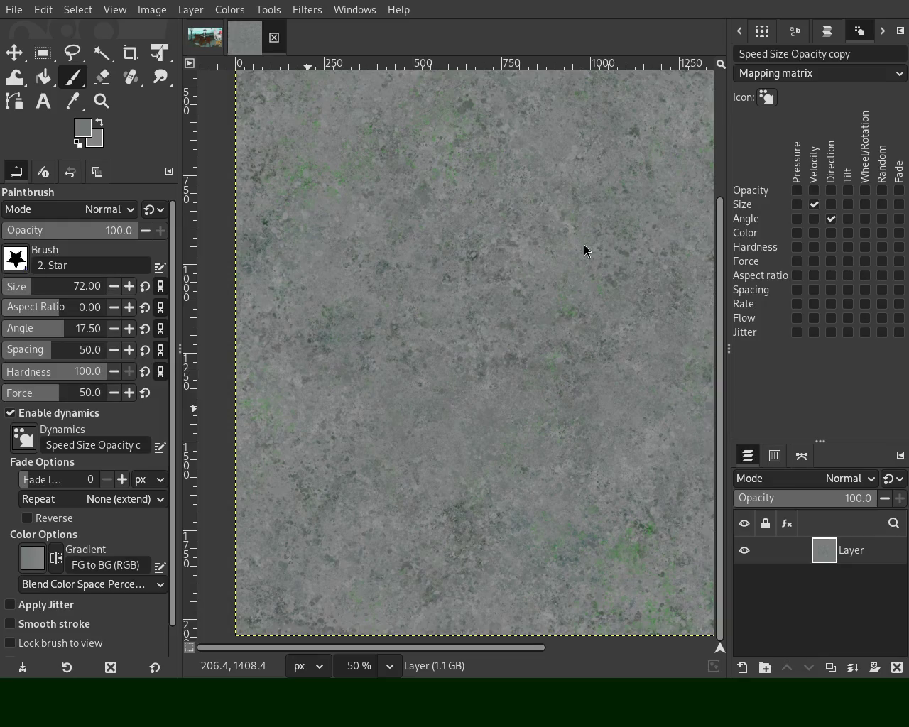
key(ctrl)
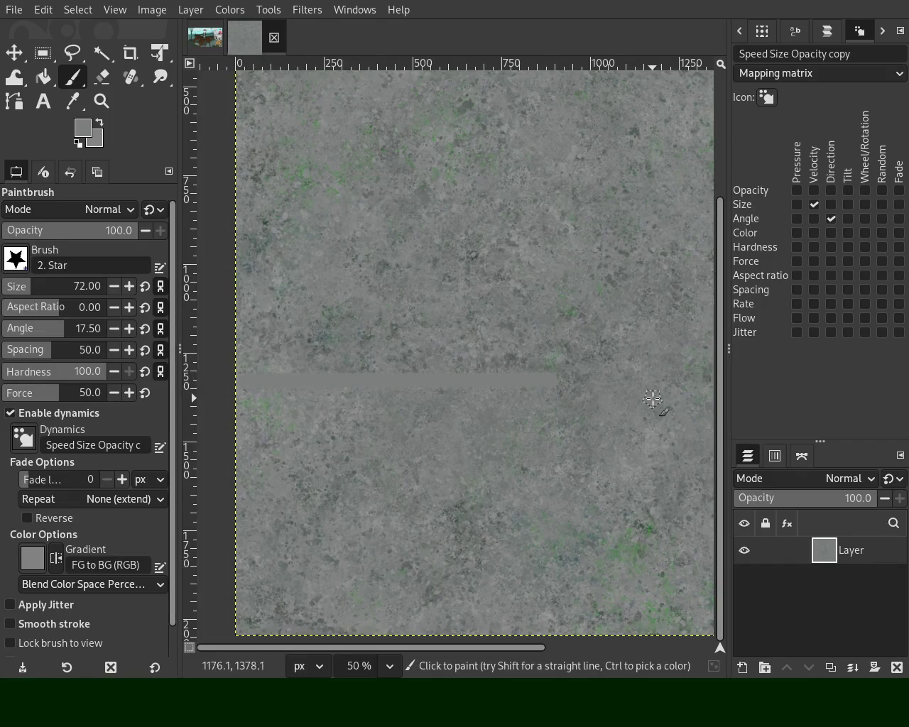
click(132, 77)
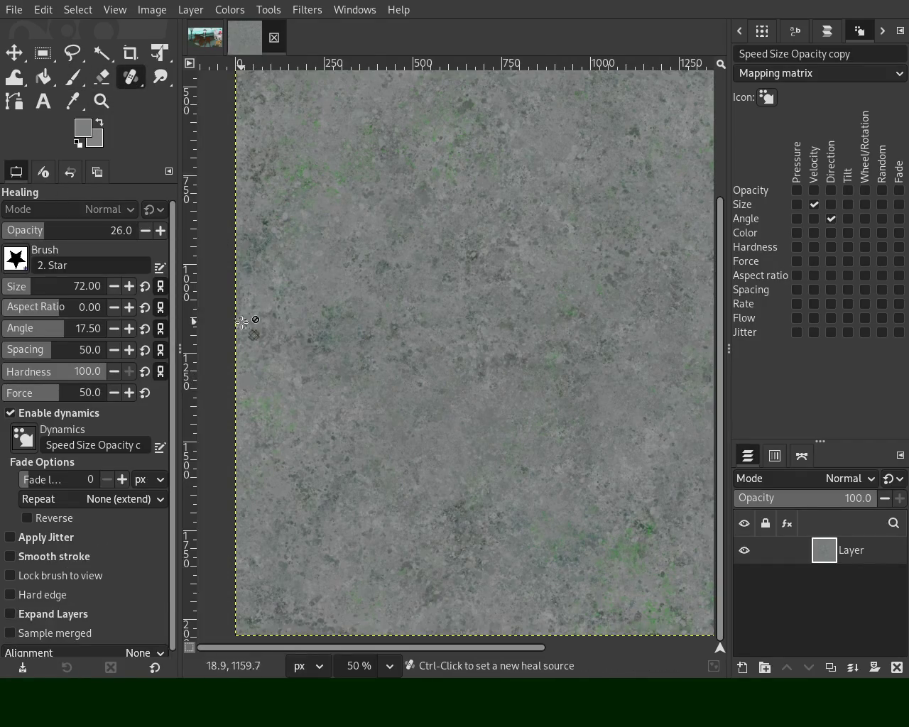
Heal a horizontal line from a left-edge source, then zoom in and out to inspect the texture
ctrl+click(253, 342)
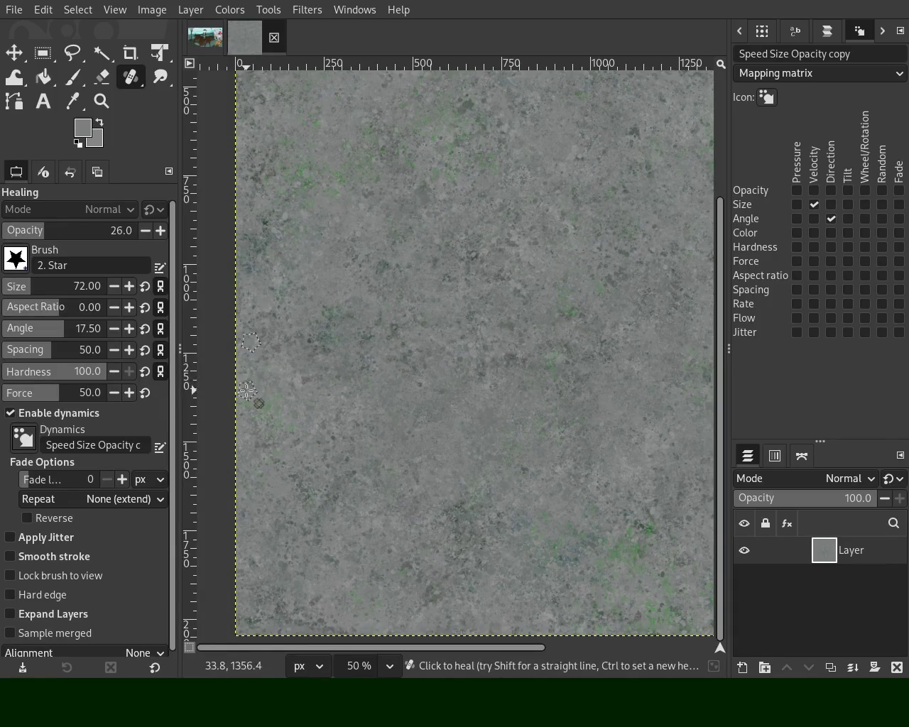
shift+click(561, 393)
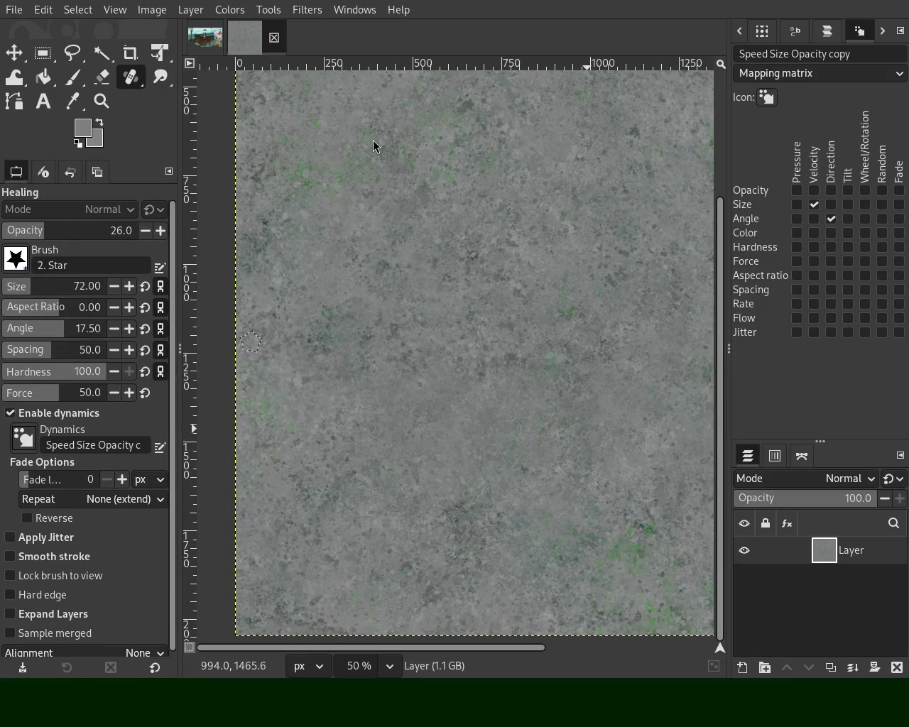
click(102, 100)
ctrl+click(335, 331)
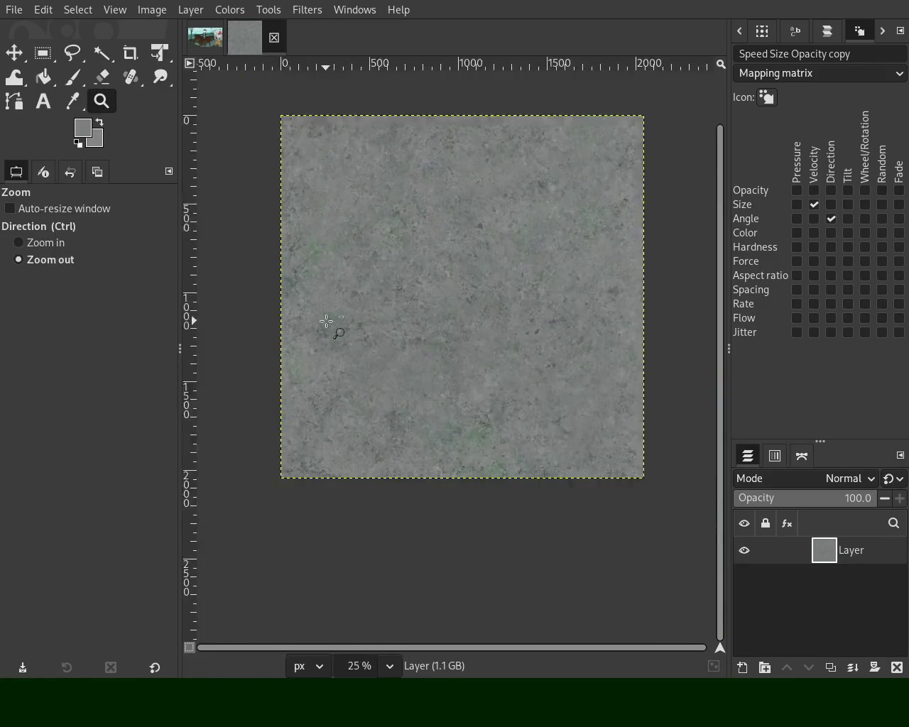
triple_click(398, 376)
ctrl+click(393, 383)
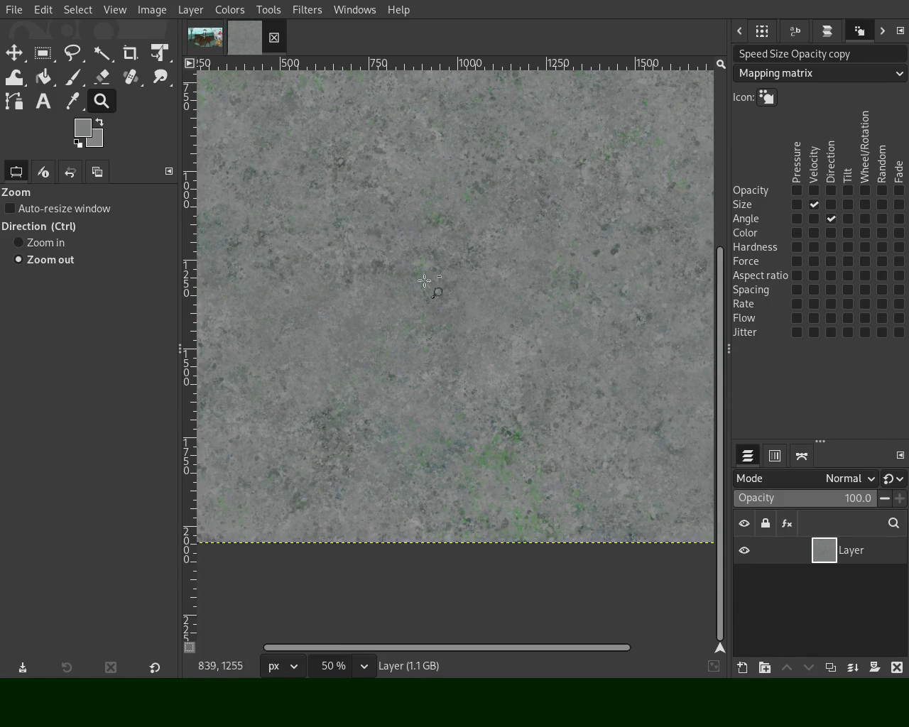
ctrl+triple_click(452, 300)
triple_click(483, 207)
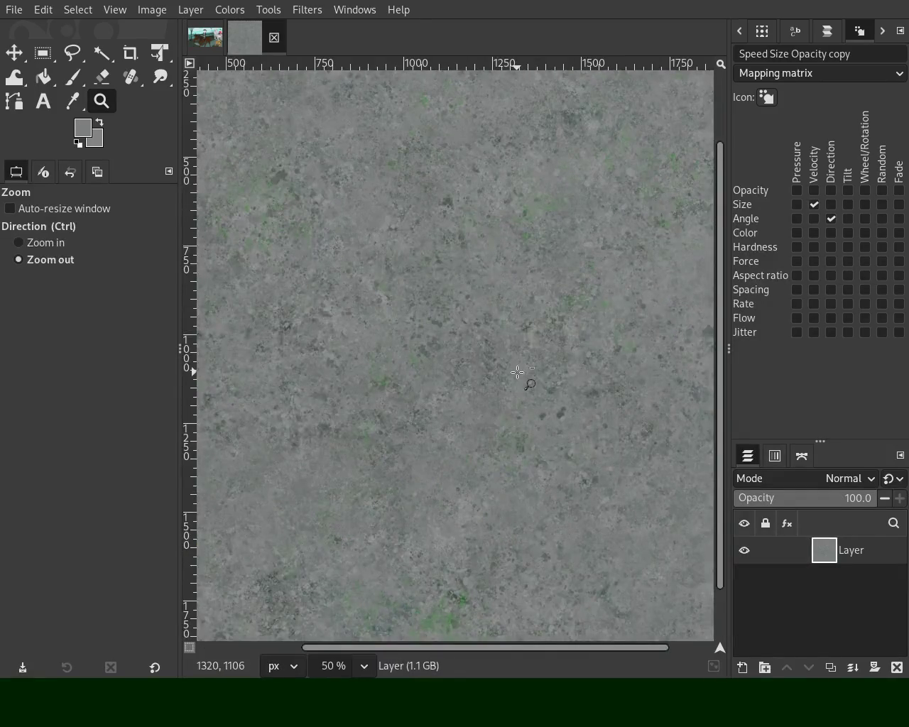
ctrl+click(523, 376)
click(497, 311)
ctrl+click(361, 230)
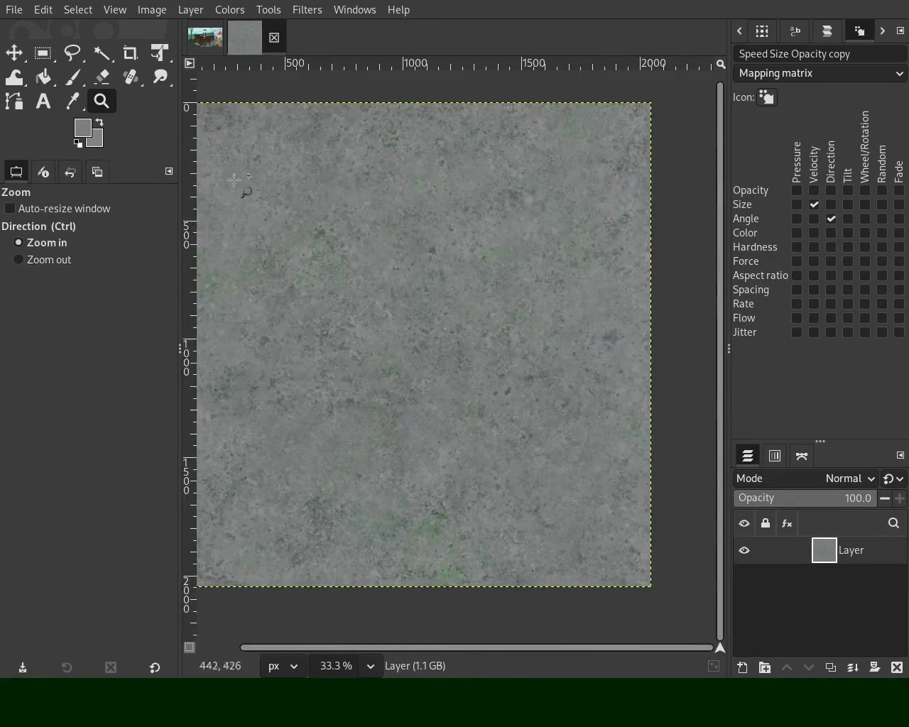
Heal a straight line down from a source near the top edge, then zoom out to the whole texture
click(130, 77)
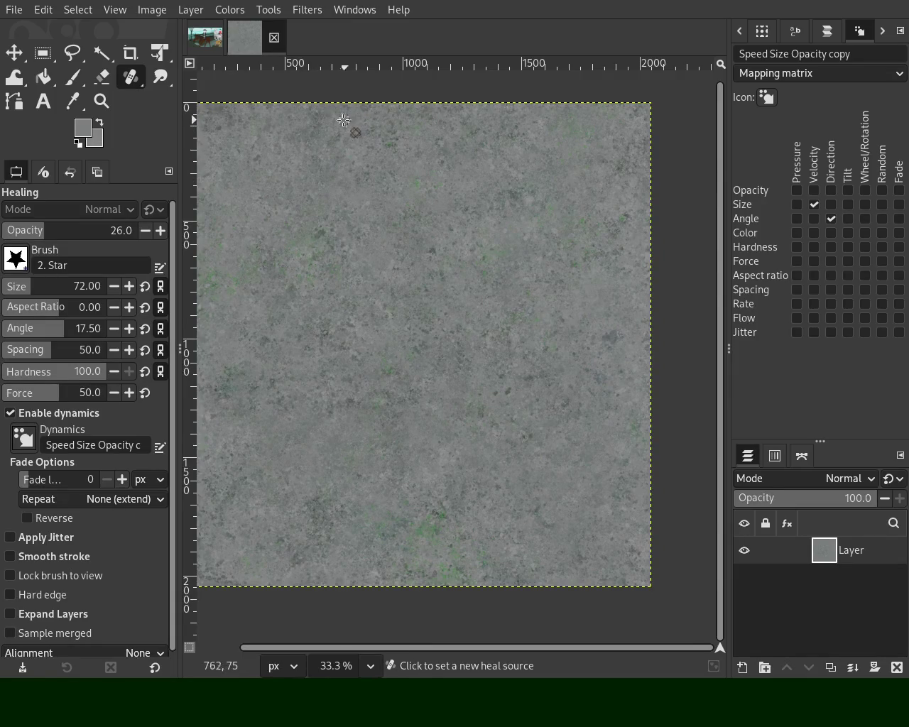
ctrl+click(347, 111)
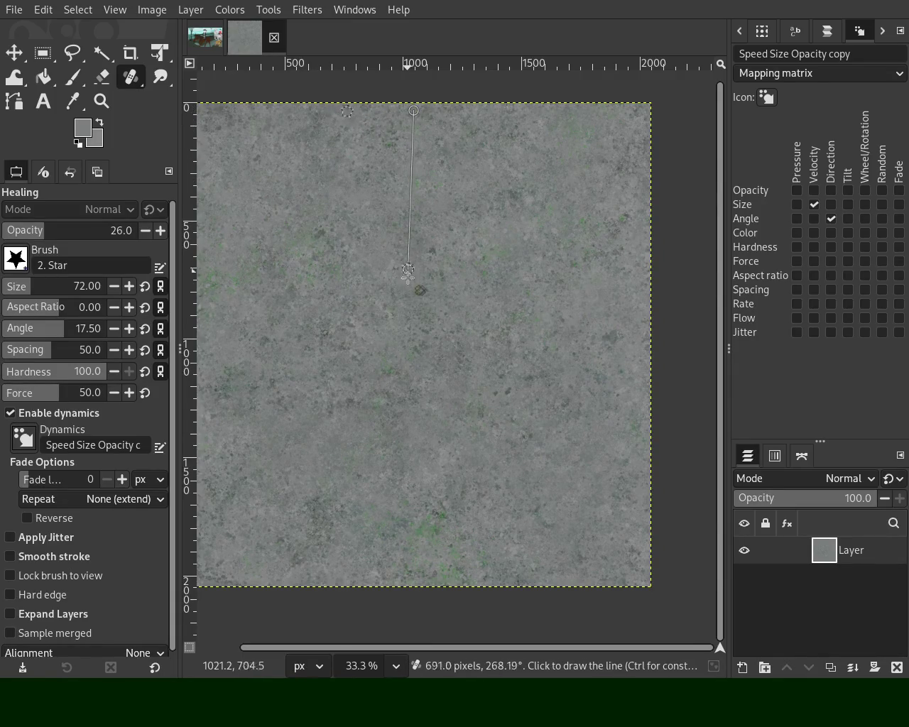
shift+click(412, 388)
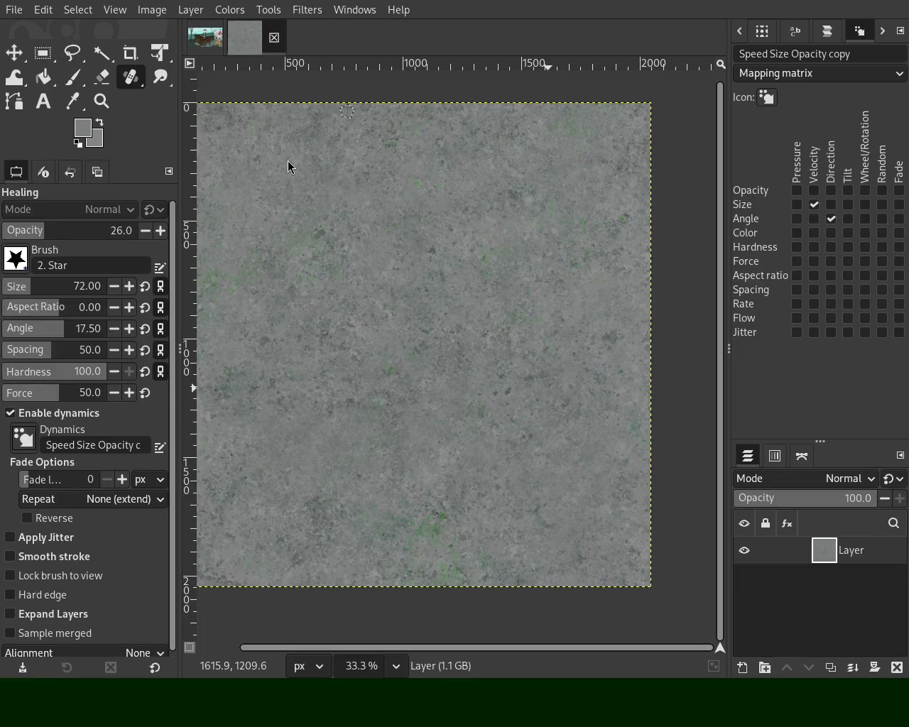
key(z)
ctrl+click(373, 280)
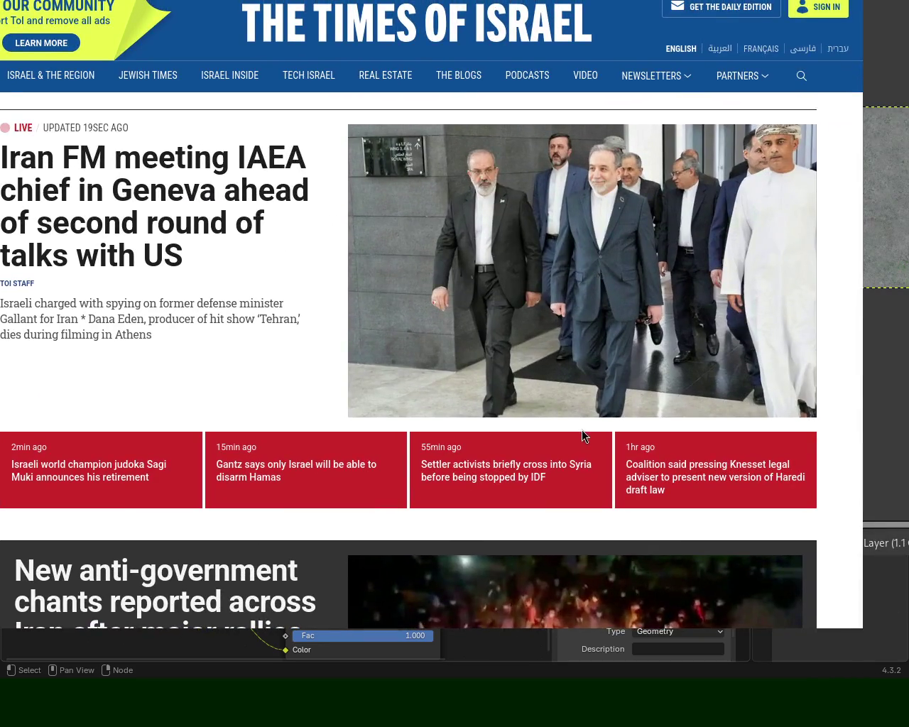
Scroll the Times of Israel homepage and open the West Bank land registration article
drag(862, 29, 860, 74)
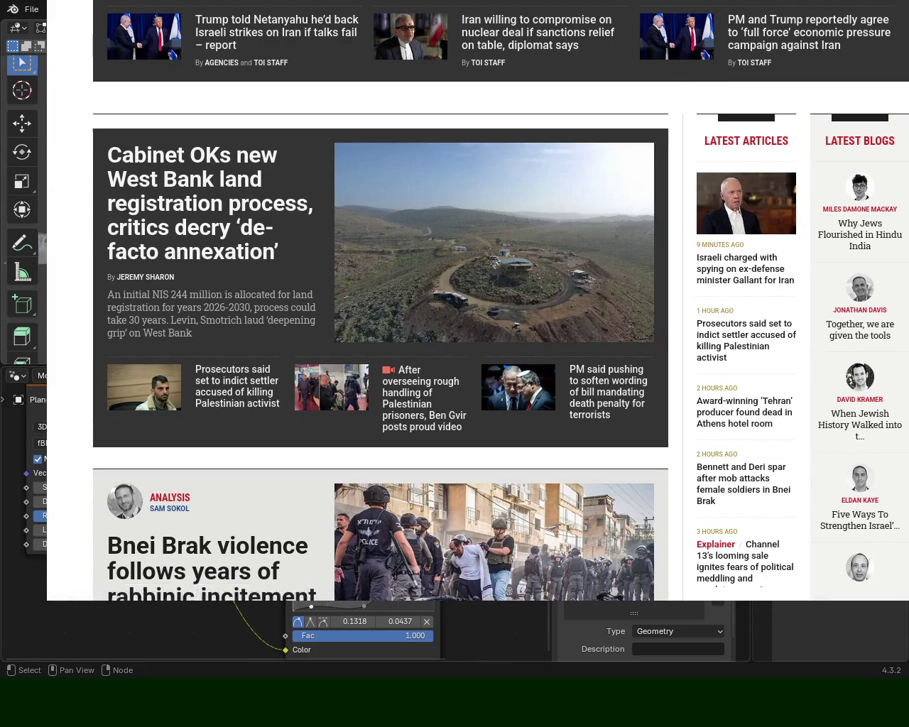
scroll(384, 305, down, 5)
scroll(383, 305, up, 3)
scroll(383, 305, up, 5)
scroll(384, 306, down, 5)
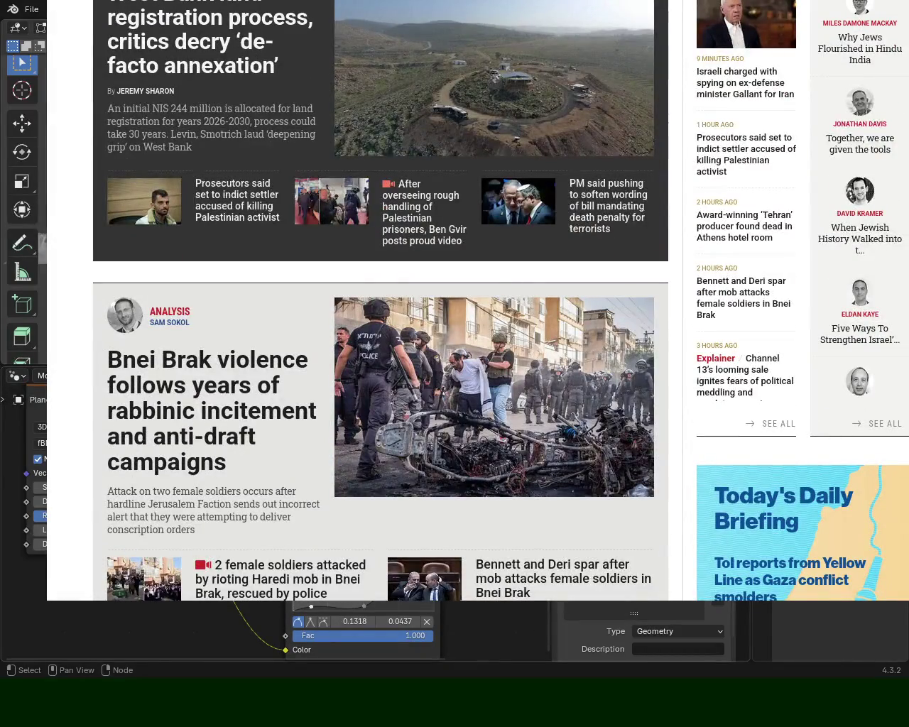
click(667, 106)
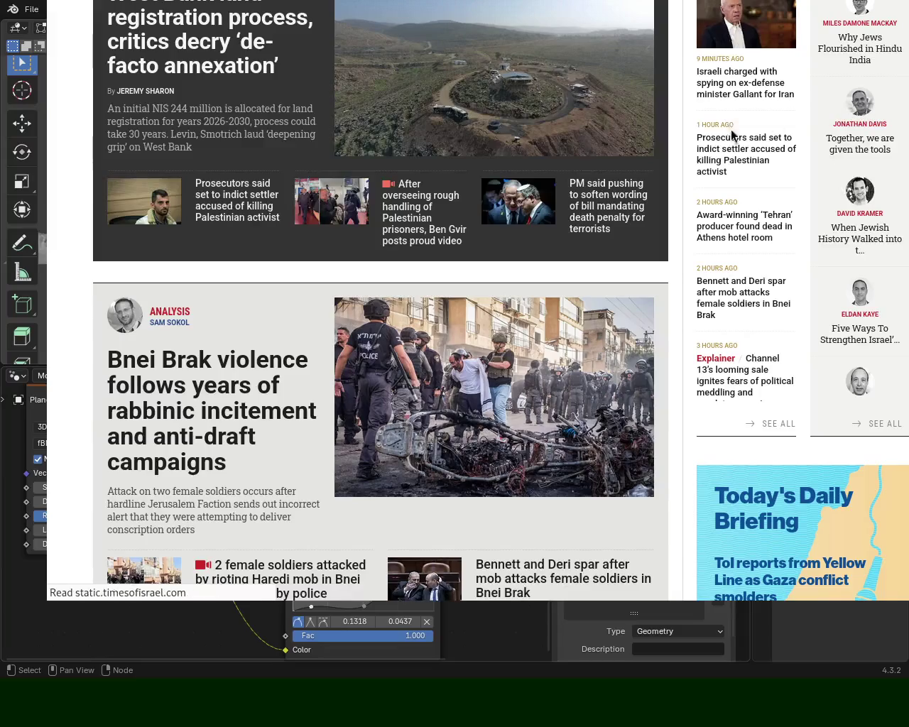
Scroll through the 'Cabinet OKs new West Bank land registration process' article, then return to its top
scroll(381, 305, down, 4)
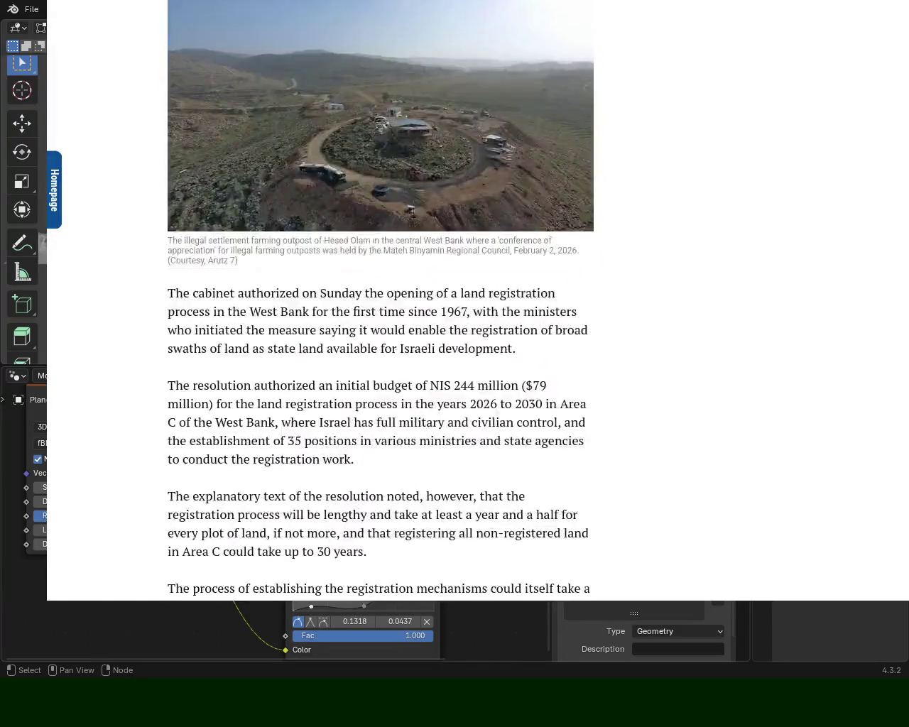
scroll(381, 306, down, 1)
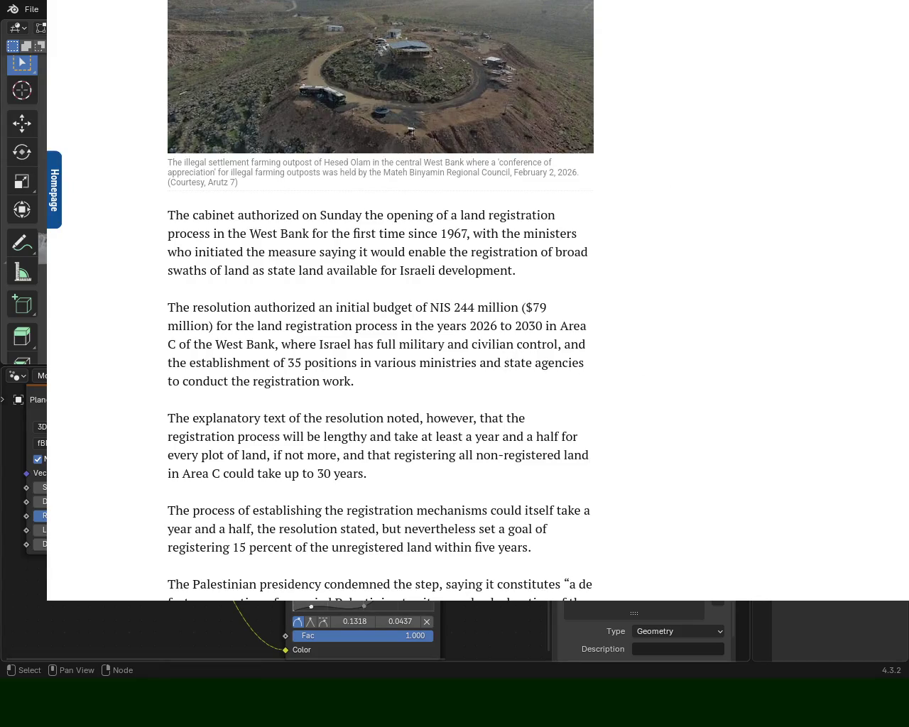
scroll(381, 306, up, 5)
scroll(380, 305, down, 1)
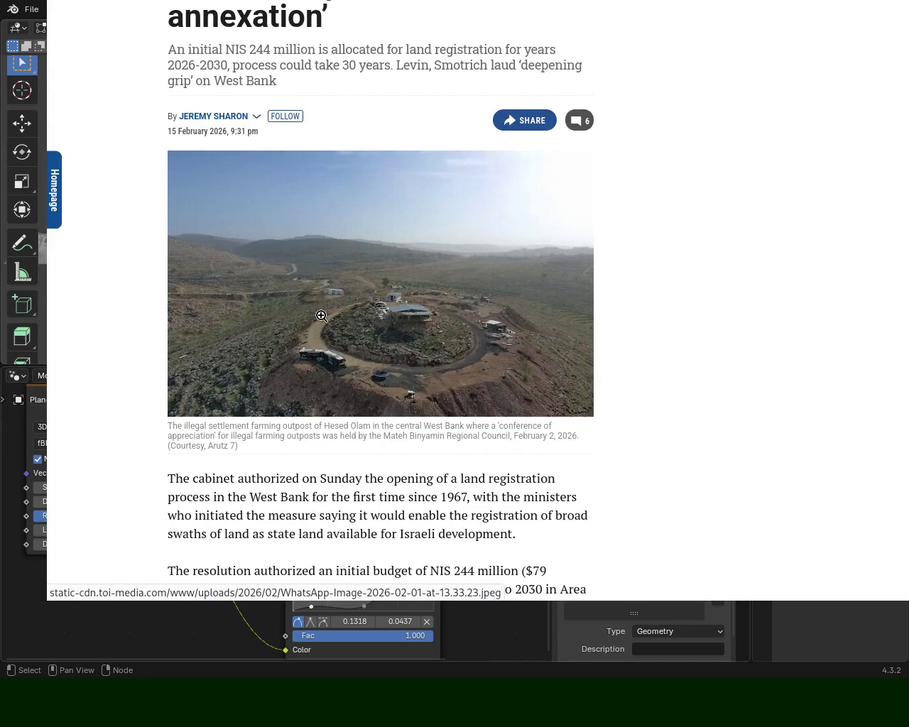
scroll(321, 315, down, 1)
scroll(321, 315, down, 5)
scroll(321, 315, down, 4)
scroll(321, 315, down, 6)
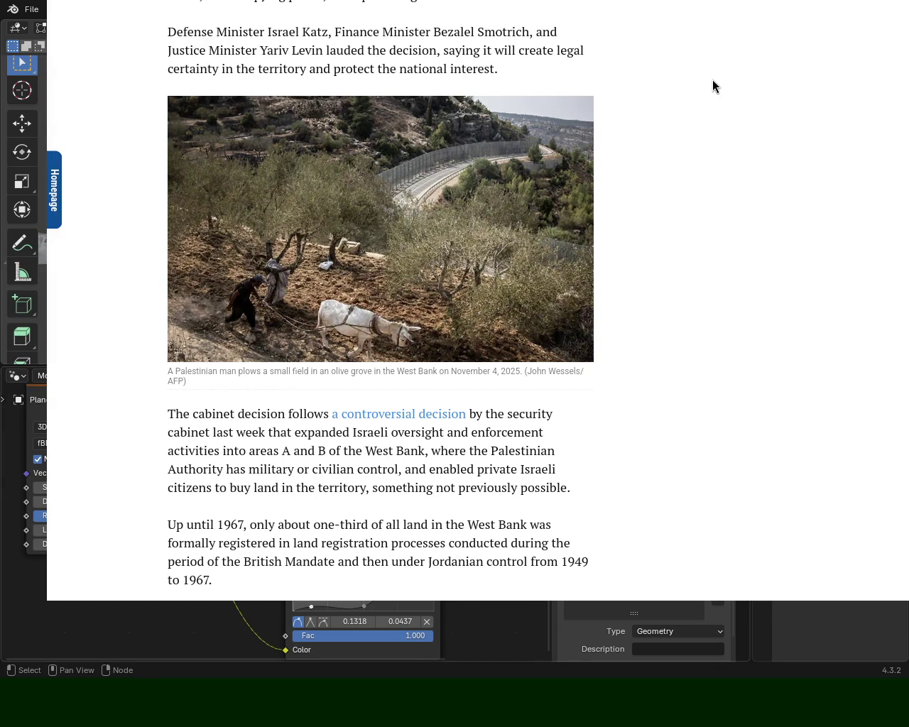
key(Home)
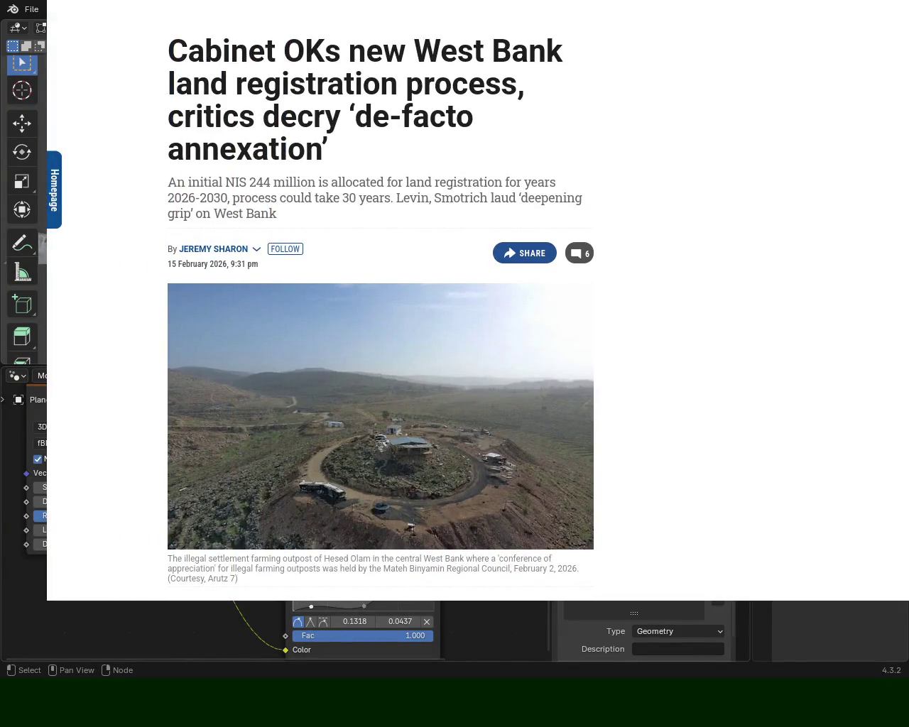
Scroll back and forth through the land registration article, then return to the Times of Israel homepage
scroll(381, 299, down, 3)
scroll(381, 298, up, 3)
scroll(381, 298, down, 1)
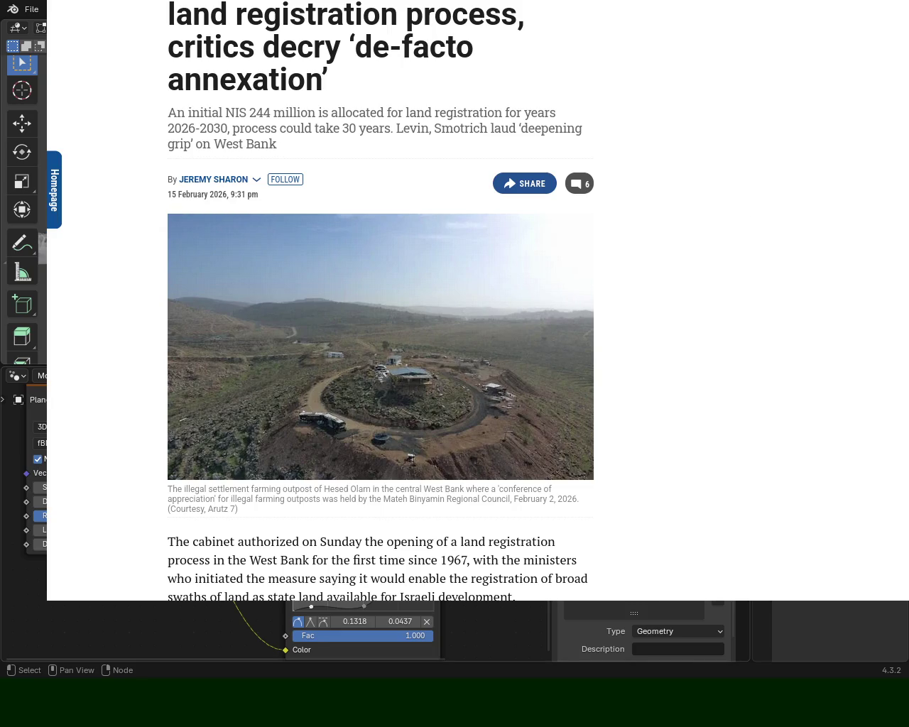
scroll(381, 341, down, 3)
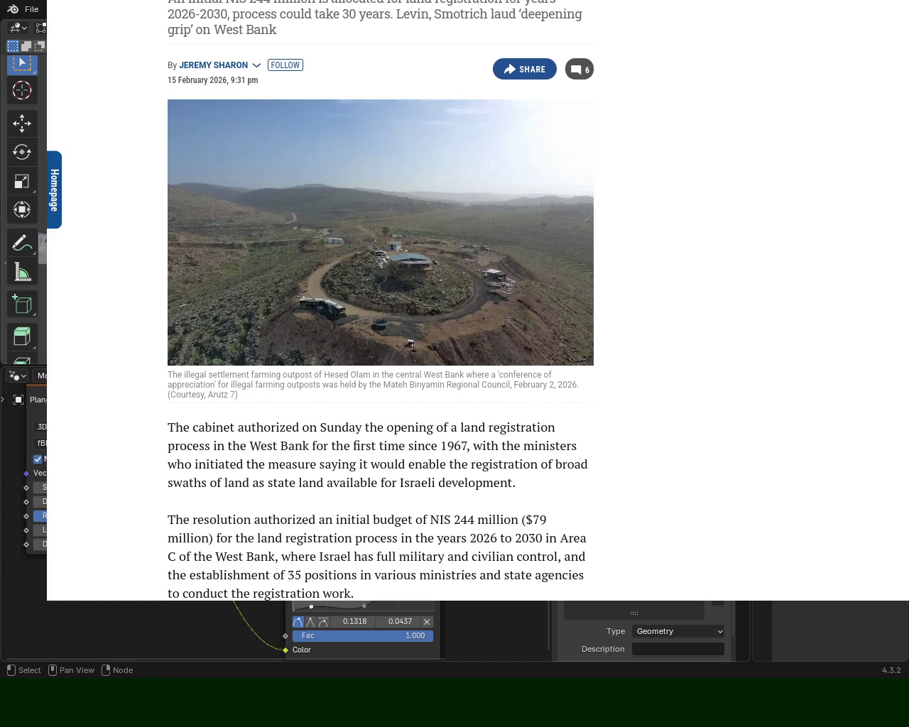
scroll(381, 299, down, 20)
scroll(381, 298, up, 5)
scroll(380, 298, up, 10)
scroll(381, 299, up, 10)
scroll(380, 299, down, 8)
scroll(380, 298, up, 6)
scroll(380, 298, down, 12)
scroll(381, 299, up, 20)
scroll(314, 168, down, 12)
scroll(314, 168, down, 10)
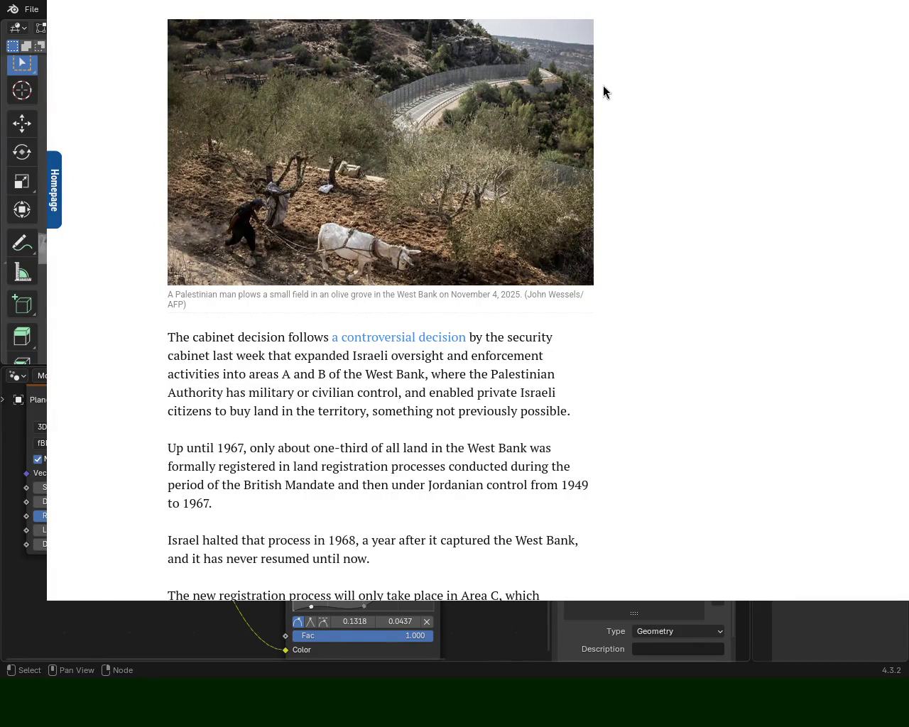
key(Home)
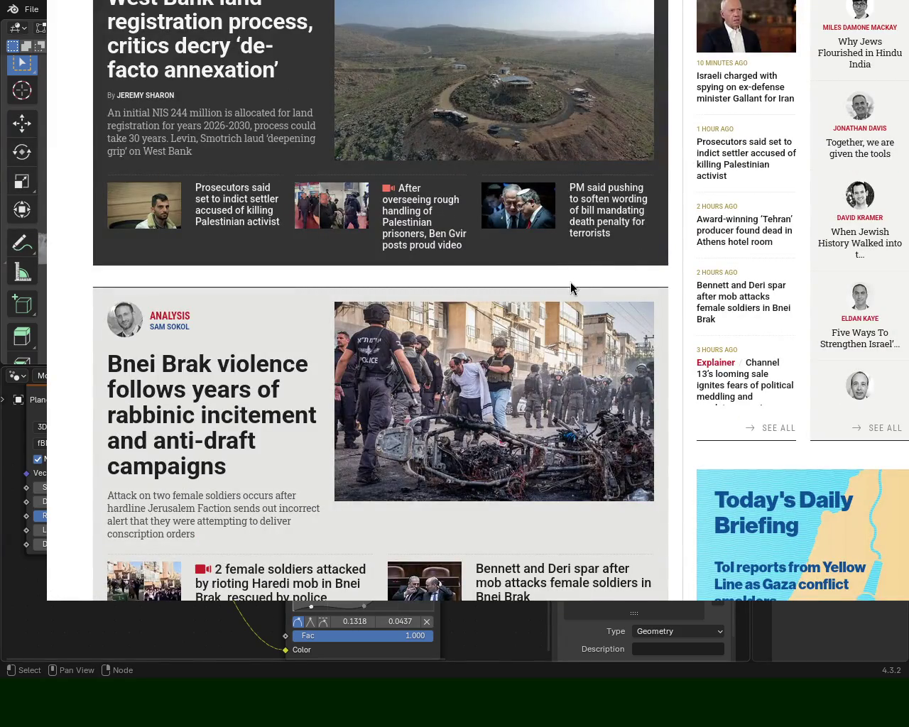
Skim the homepage from the top, then switch away from the browser with Alt+Tab
key(Home)
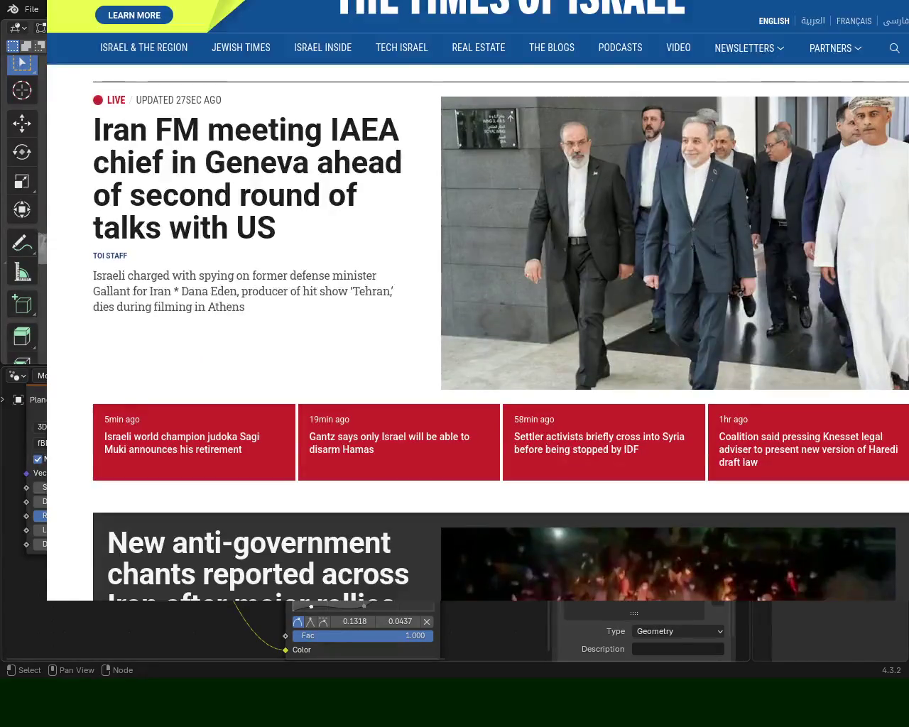
scroll(454, 341, down, 10)
scroll(455, 341, down, 2)
scroll(455, 341, up, 3)
scroll(455, 341, down, 2)
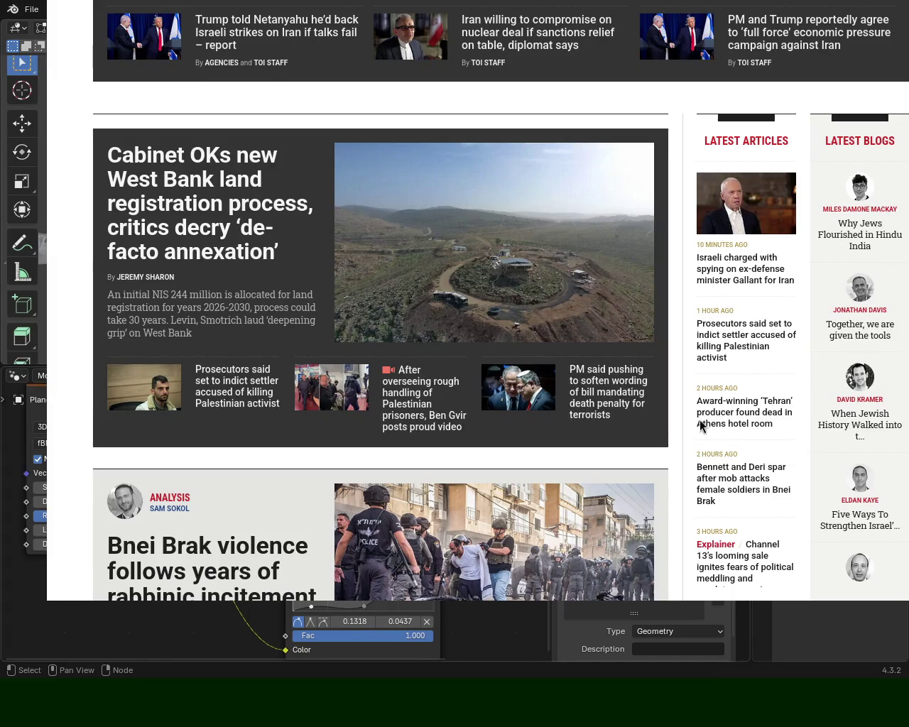
key(alt+Tab)
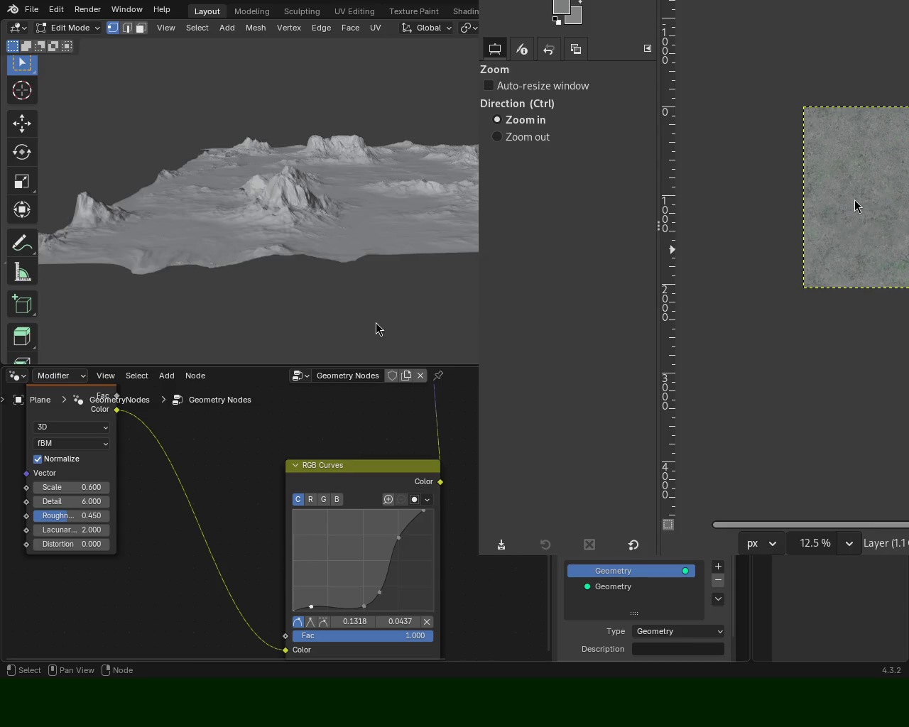
Zoom the GIMP texture view in and out, settling around 25%
key(minus)
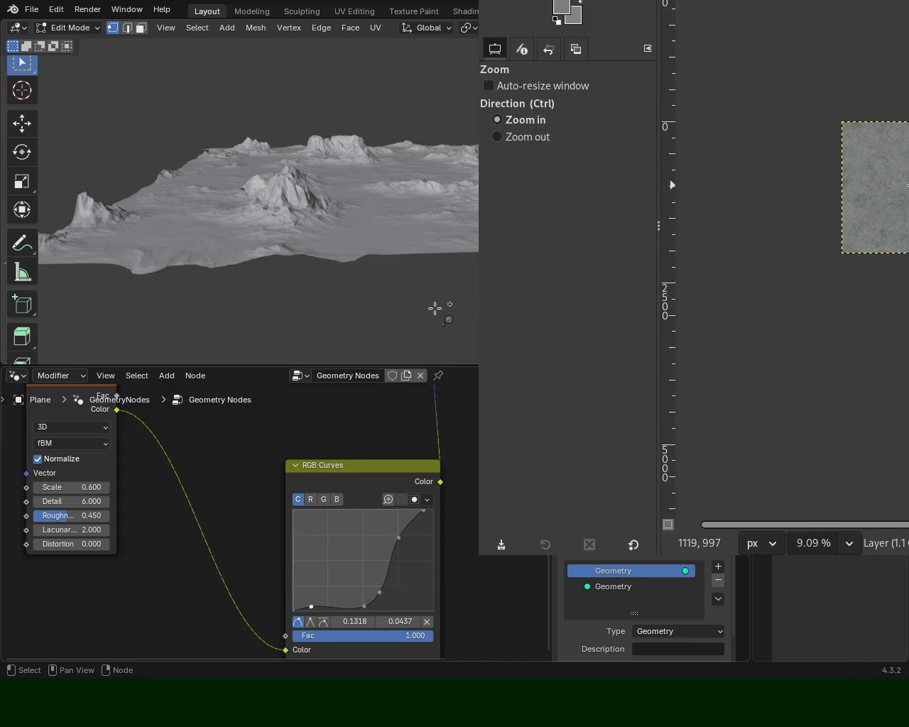
key(plus)
key(plus)
key(plus)
key(1)
key(minus)
key(minus)
key(minus)
key(minus)
key(plus)
key(1)
key(minus)
key(minus)
key(minus)
key(minus)
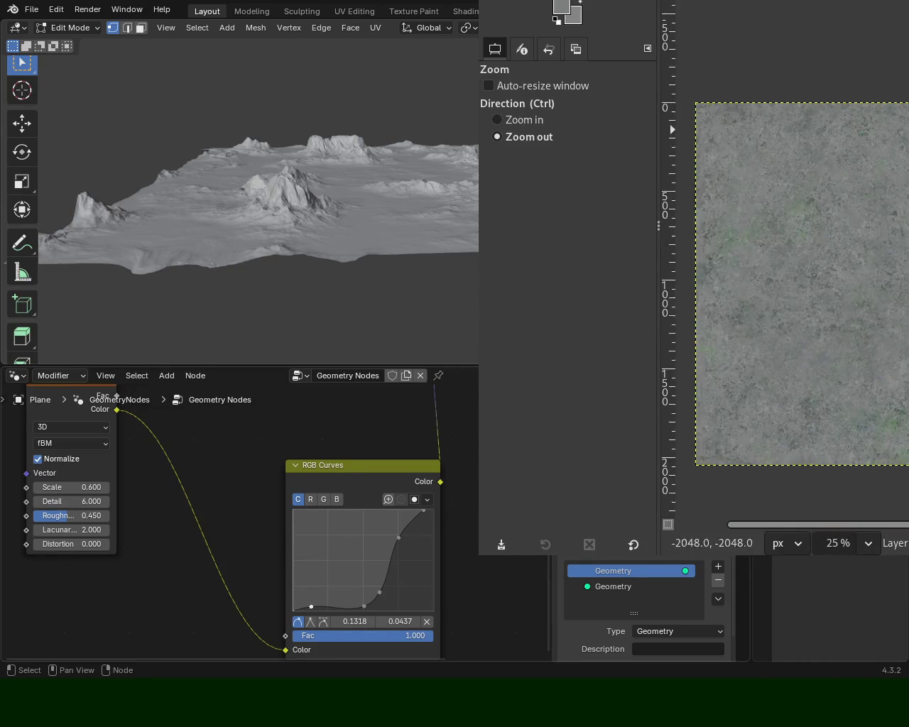
key(minus)
key(plus)
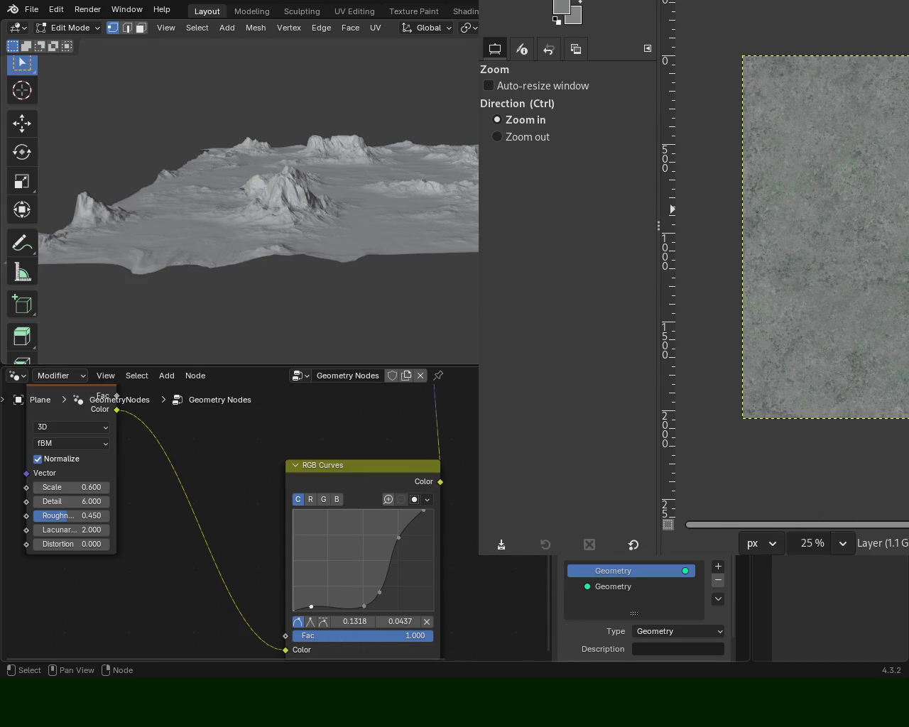
Maximize and reposition the GIMP window over Blender's viewport, orbiting the terrain toward a top-down view
key(super+Up)
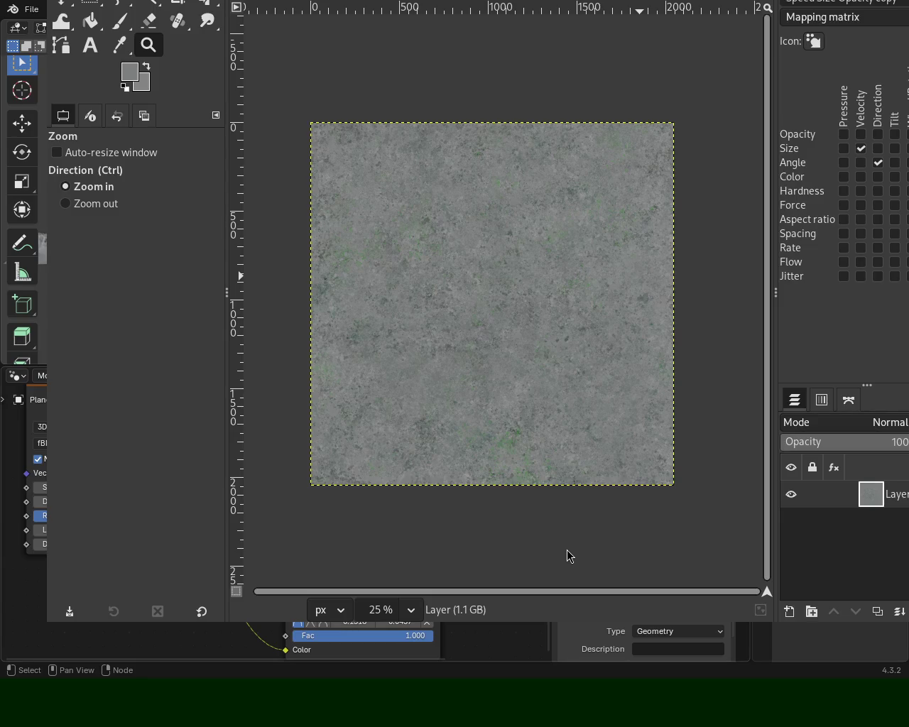
drag(381, 114, 712, 102)
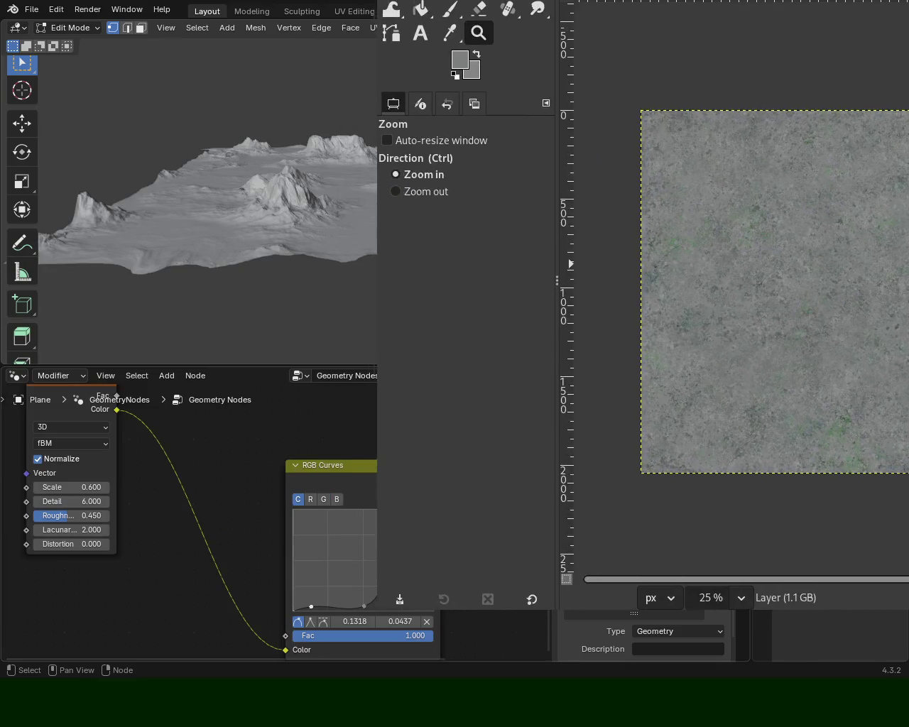
drag(462, 284, 717, 147)
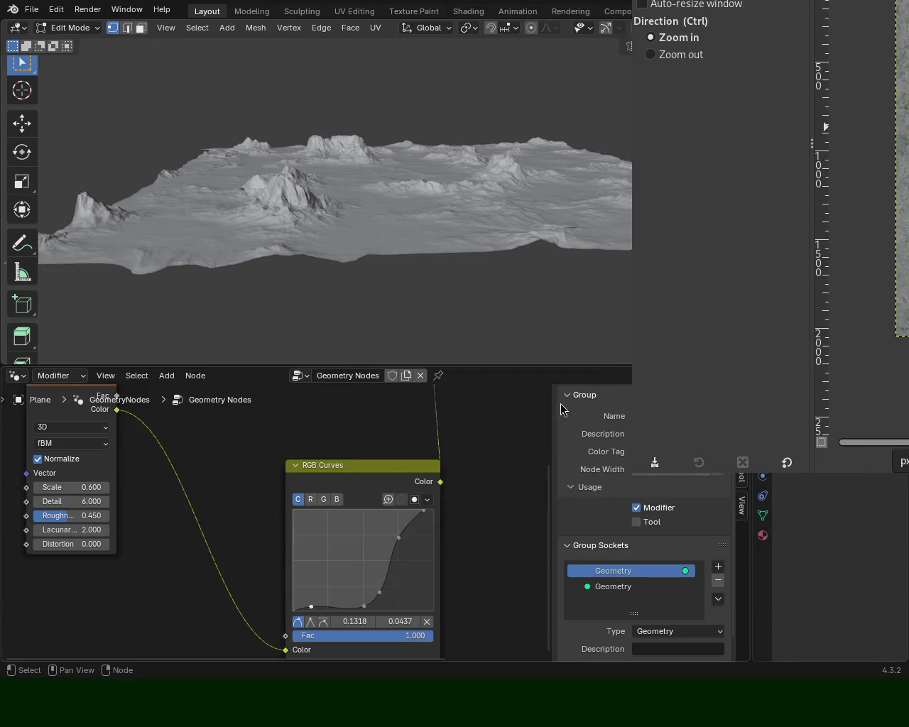
drag(346, 200, 420, 242)
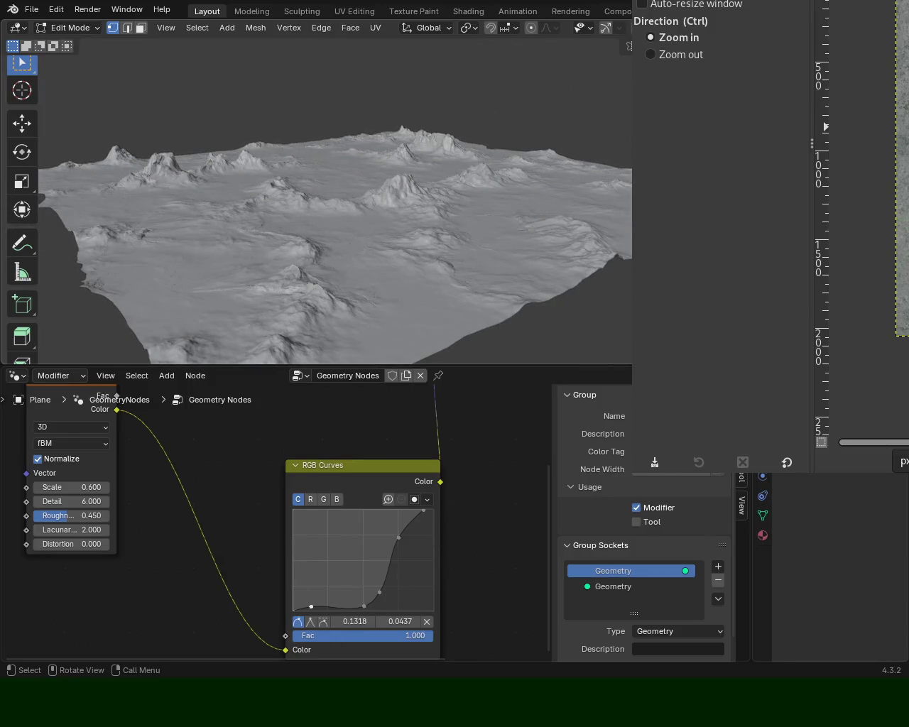
mouse_move(561, 308)
mouse_down()
mouse_move(438, 379)
mouse_move(413, 355)
mouse_up()
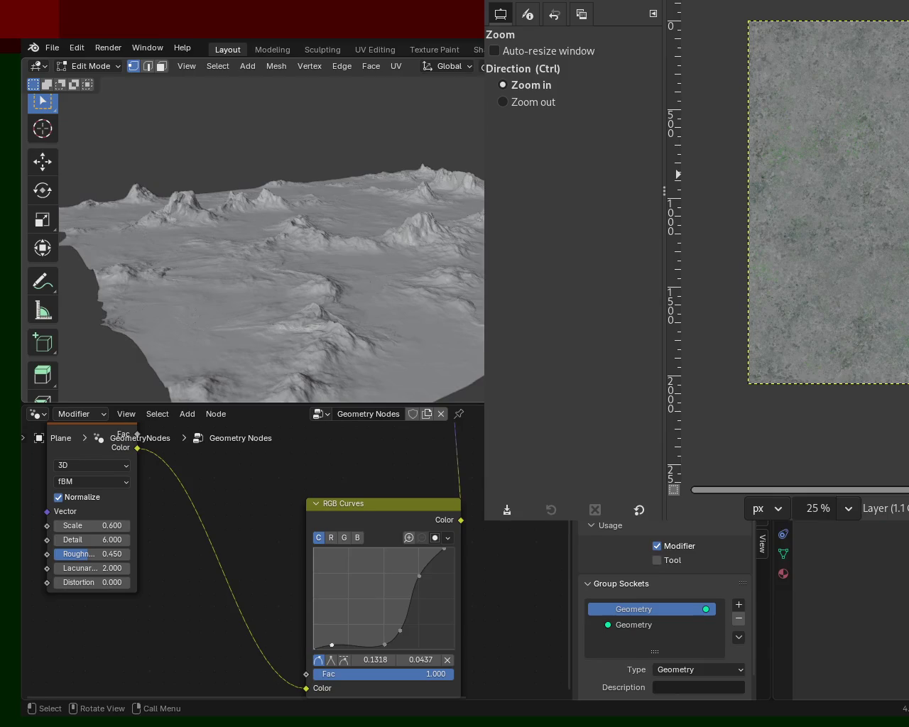
drag(412, 356, 412, 405)
drag(854, 146, 481, 209)
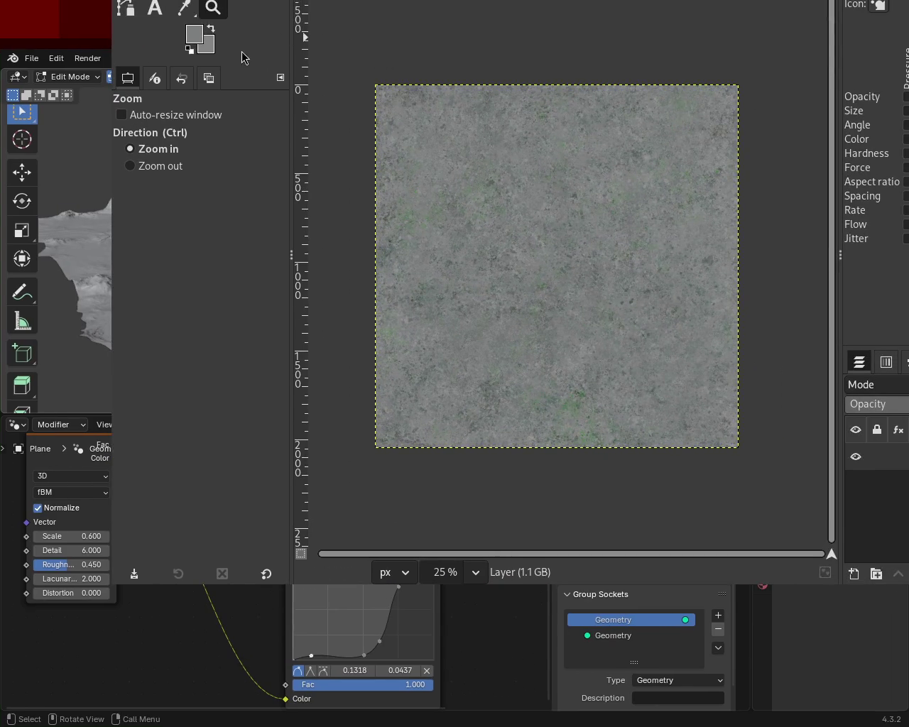
Zoom the stone texture canvas with the mouse wheel and switch to the Paintbrush
scroll(503, 221, down, 2)
scroll(504, 221, up, 4)
scroll(513, 228, up, 1)
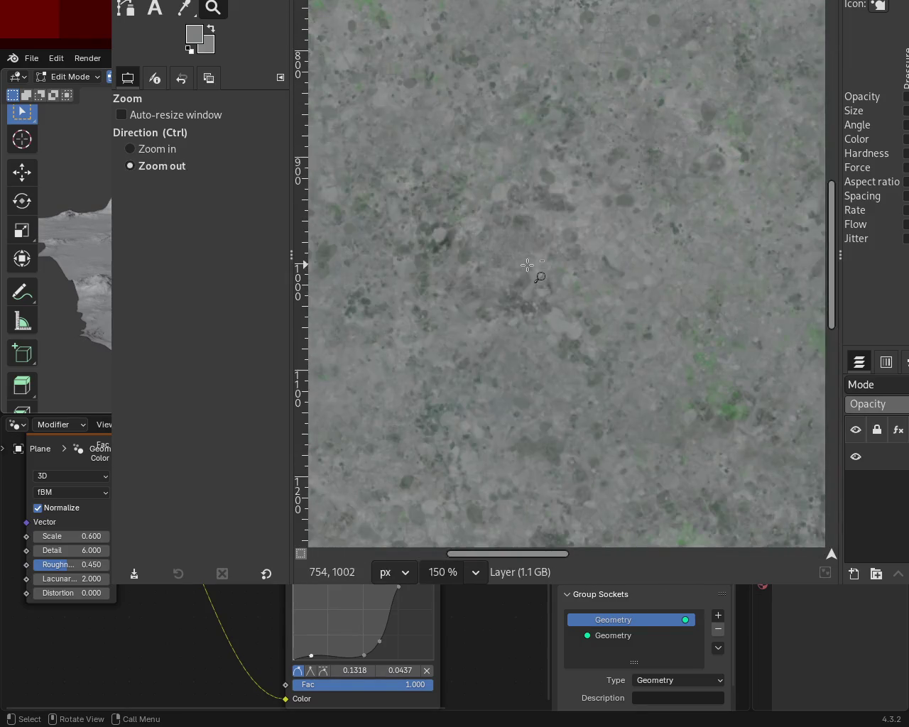
scroll(518, 241, down, 4)
scroll(597, 201, up, 2)
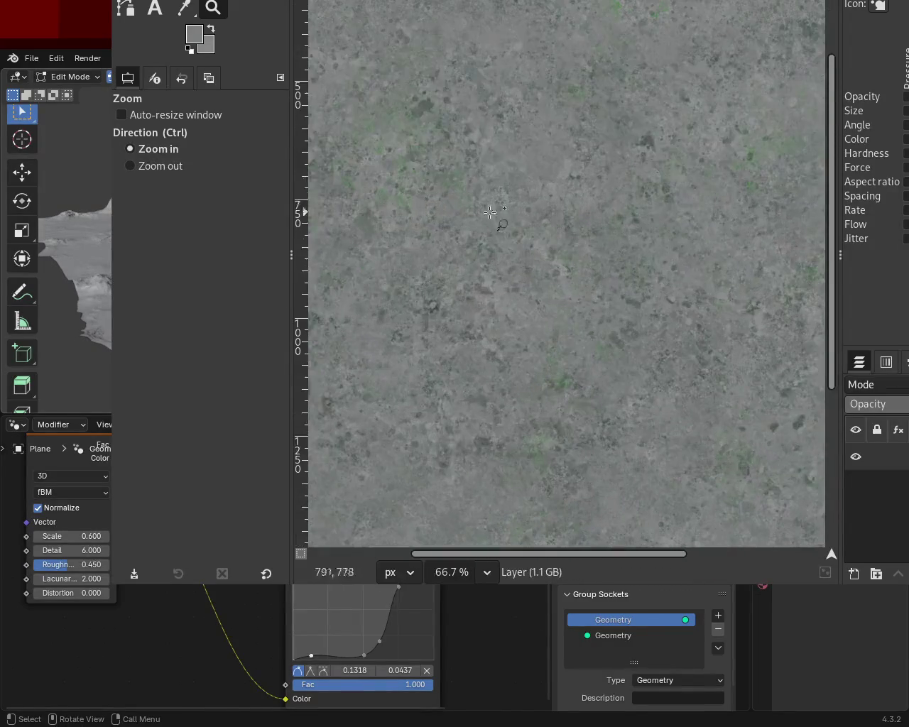
key(p)
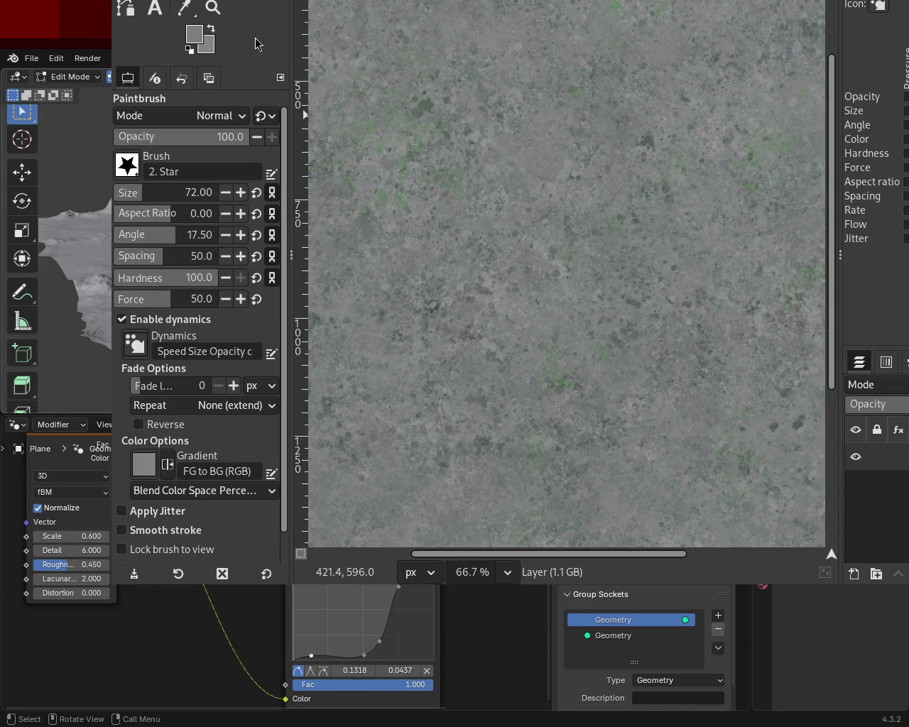
Paint and undo a trial stroke on the texture, then switch the browser search to Images
key(ctrl)
drag(490, 28, 557, 186)
key(ctrl+z)
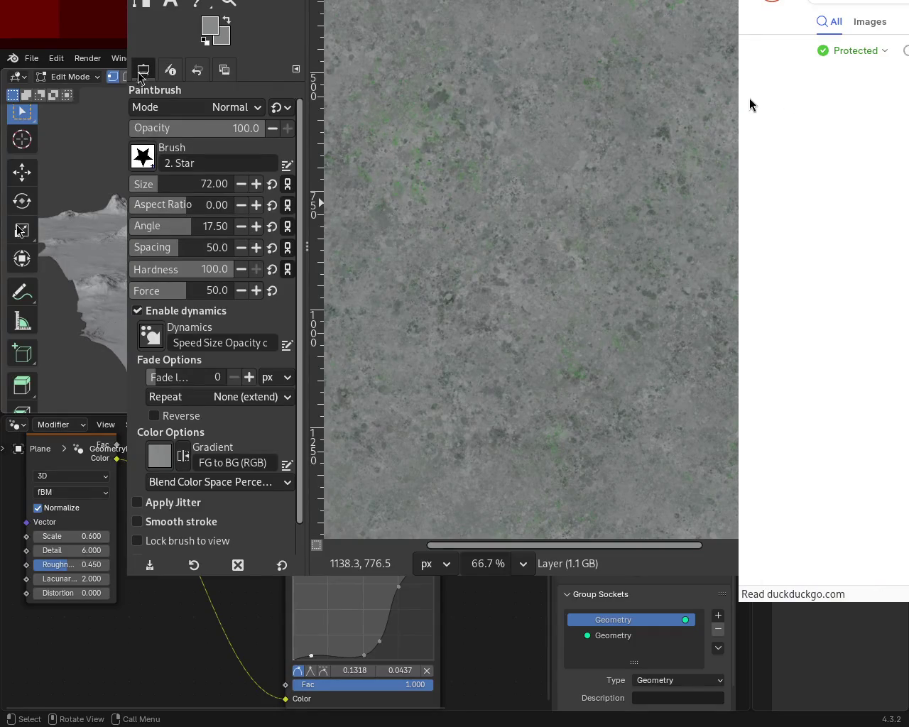
click(873, 23)
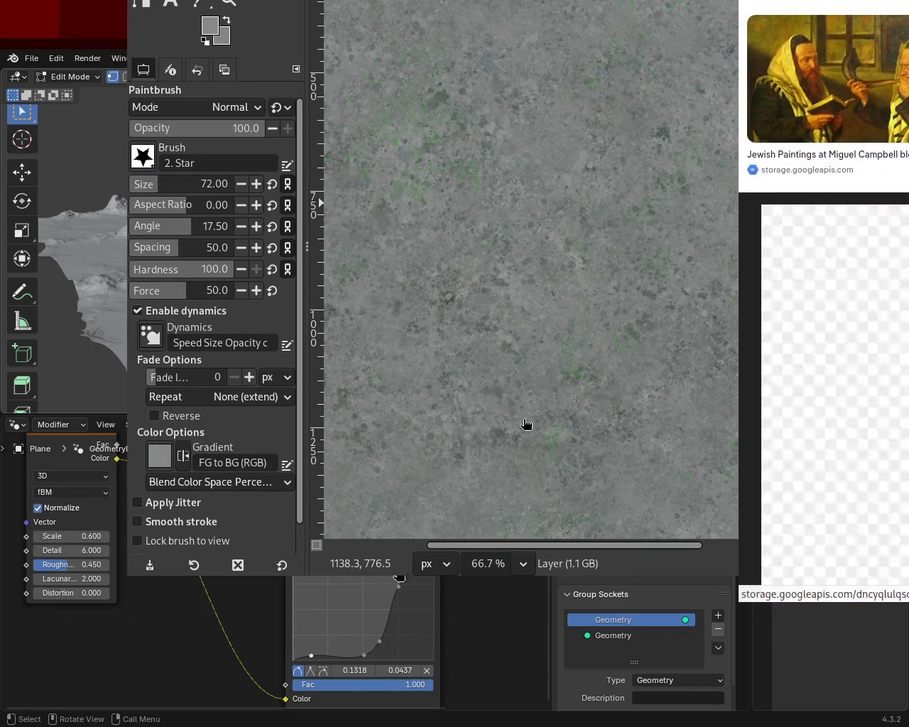
Maximize the browser and preview the Divine Brushstrokes painting
key(super+Up)
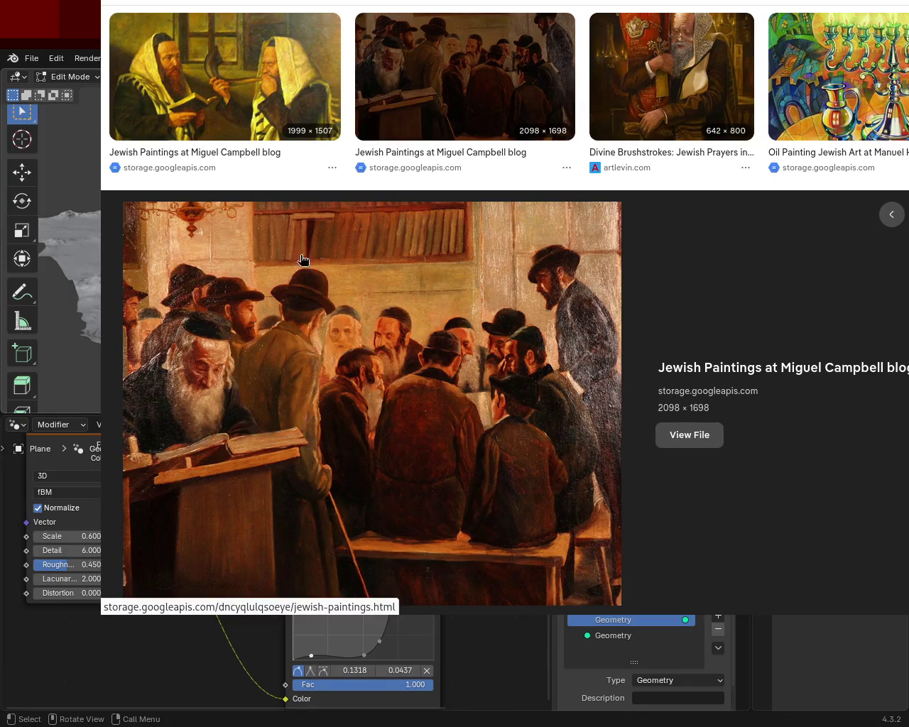
scroll(505, 310, up, 3)
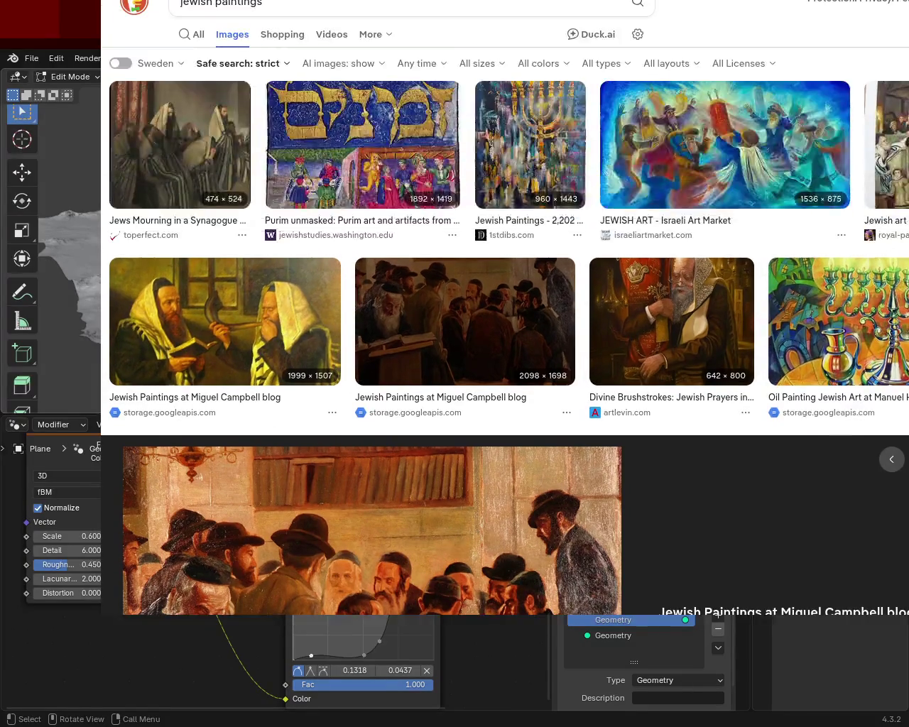
scroll(505, 310, down, 2)
scroll(505, 310, down, 1)
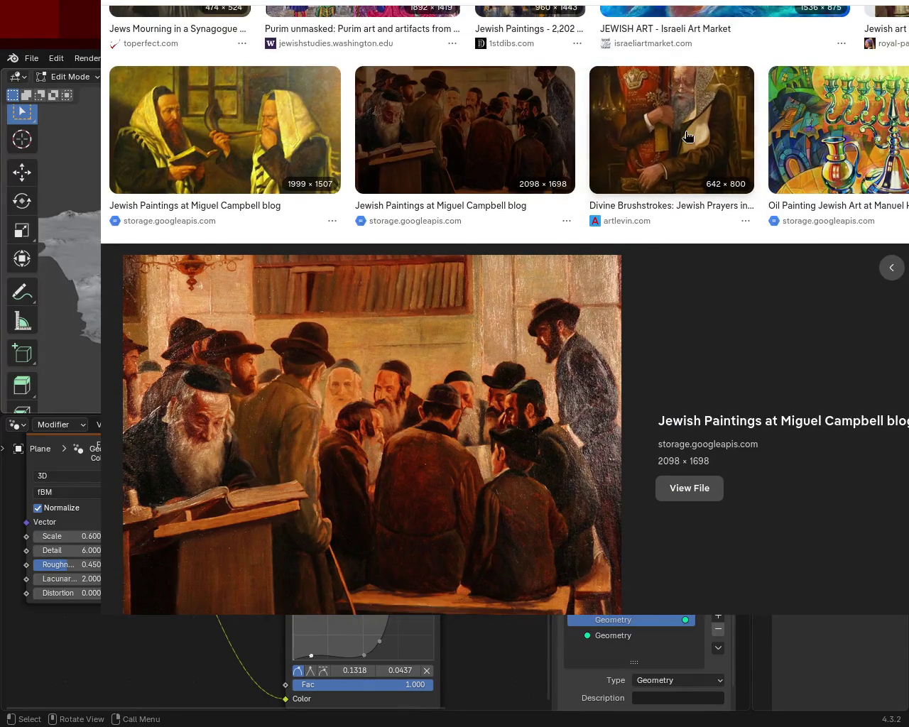
click(675, 127)
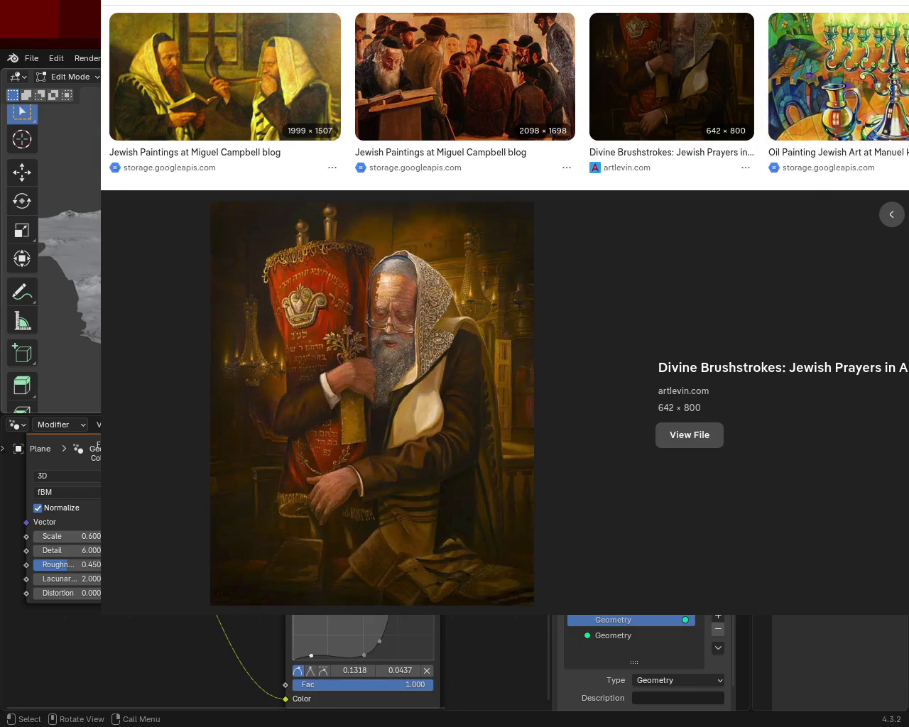
Scroll further down and open a large preview of the Kol Nidrei painting
scroll(618, 429, down, 3)
scroll(504, 313, down, 3)
scroll(504, 312, down, 2)
scroll(504, 313, down, 5)
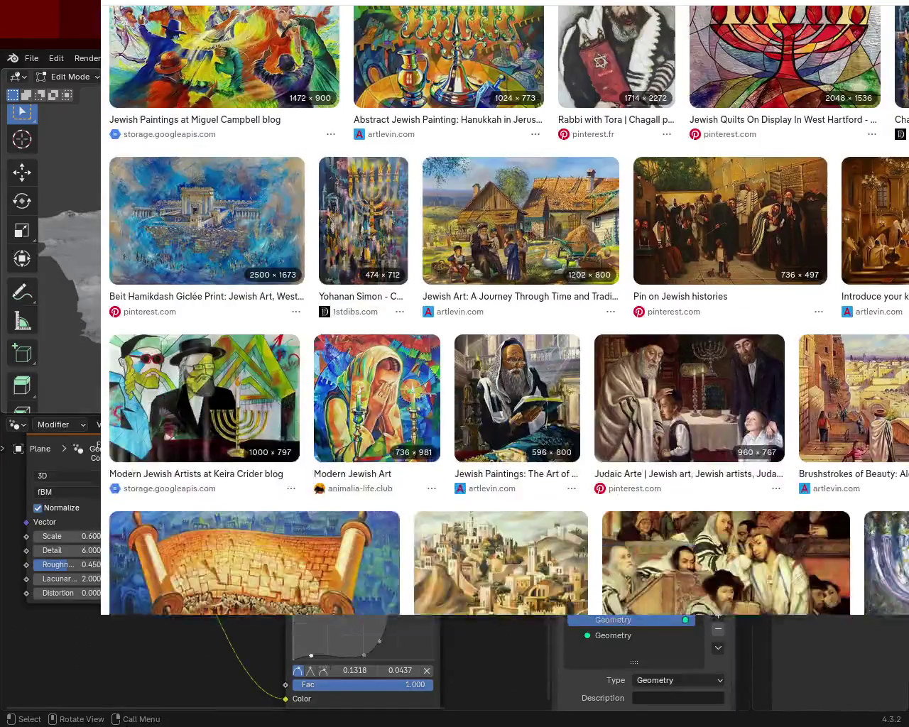
scroll(679, 358, down, 2)
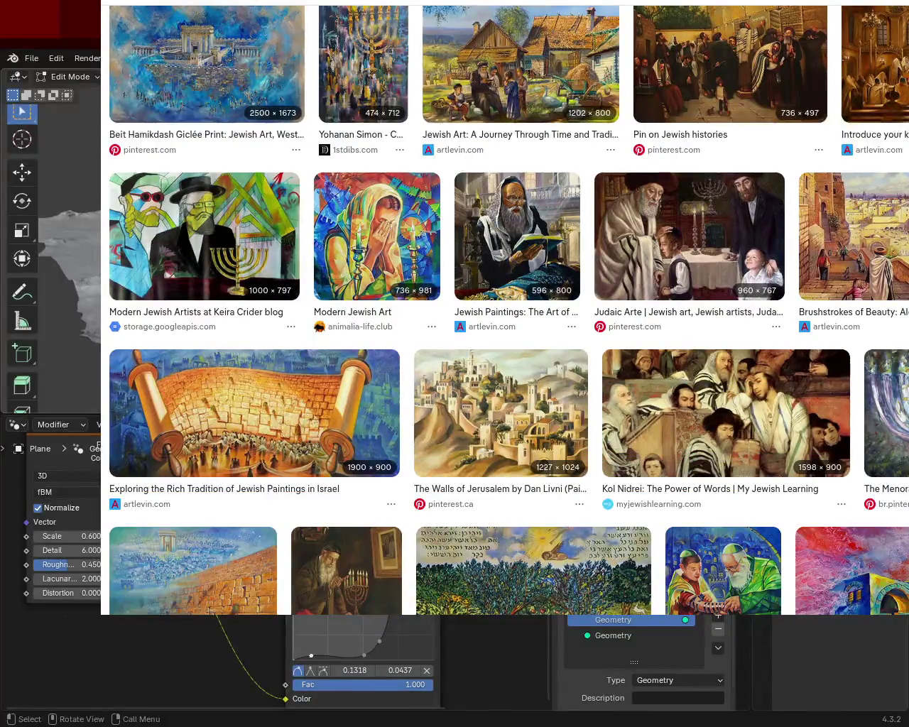
scroll(680, 359, down, 2)
click(679, 359)
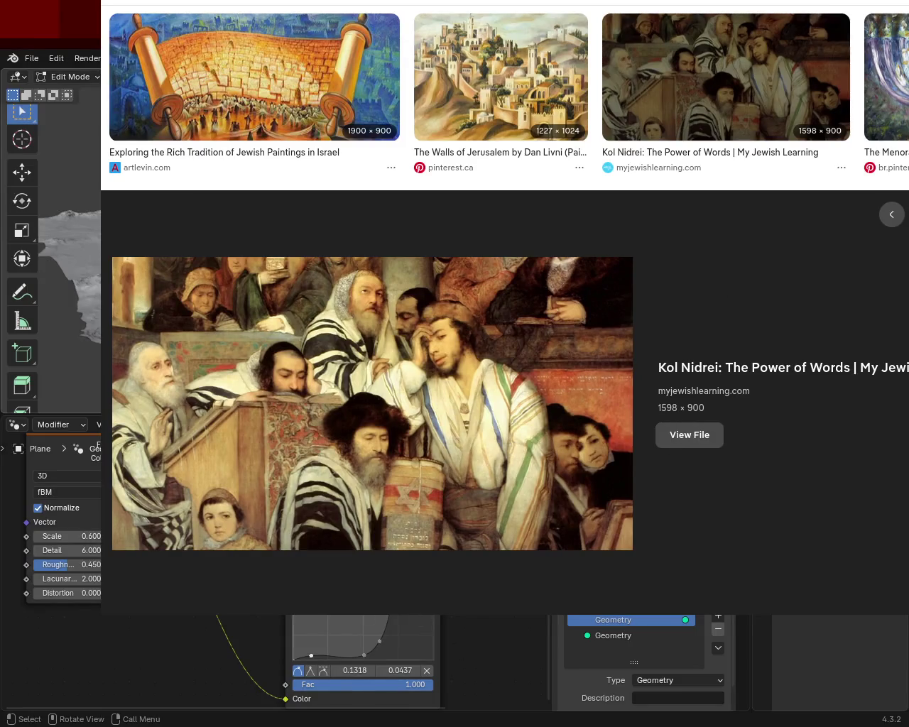
Preview the men-around-a-baby painting, then the artlevin.com Temple painting
scroll(504, 312, down, 1)
scroll(504, 312, down, 2)
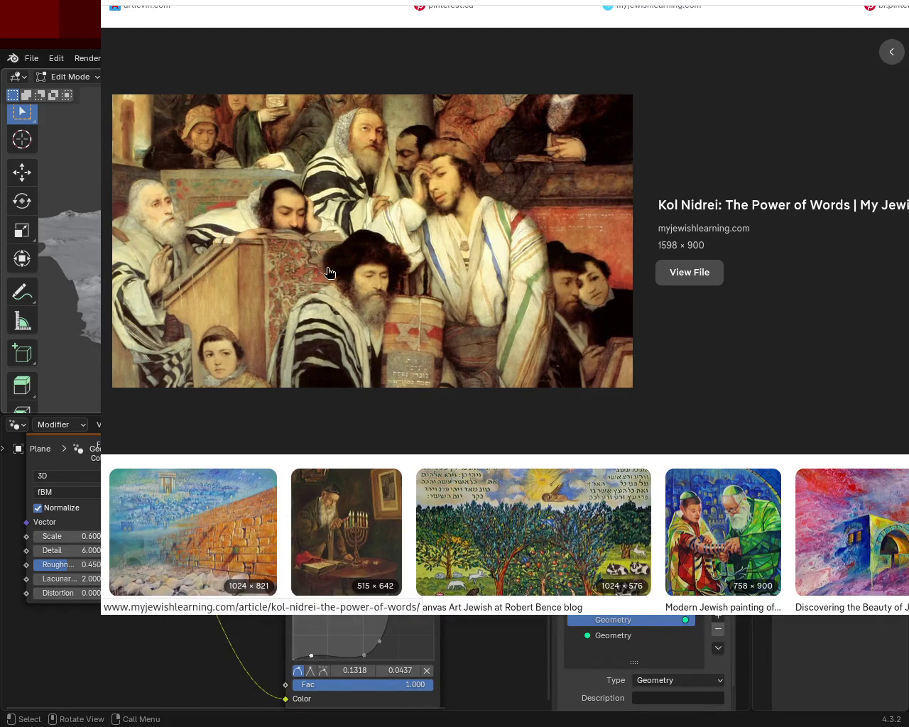
scroll(455, 355, down, 3)
scroll(455, 356, down, 4)
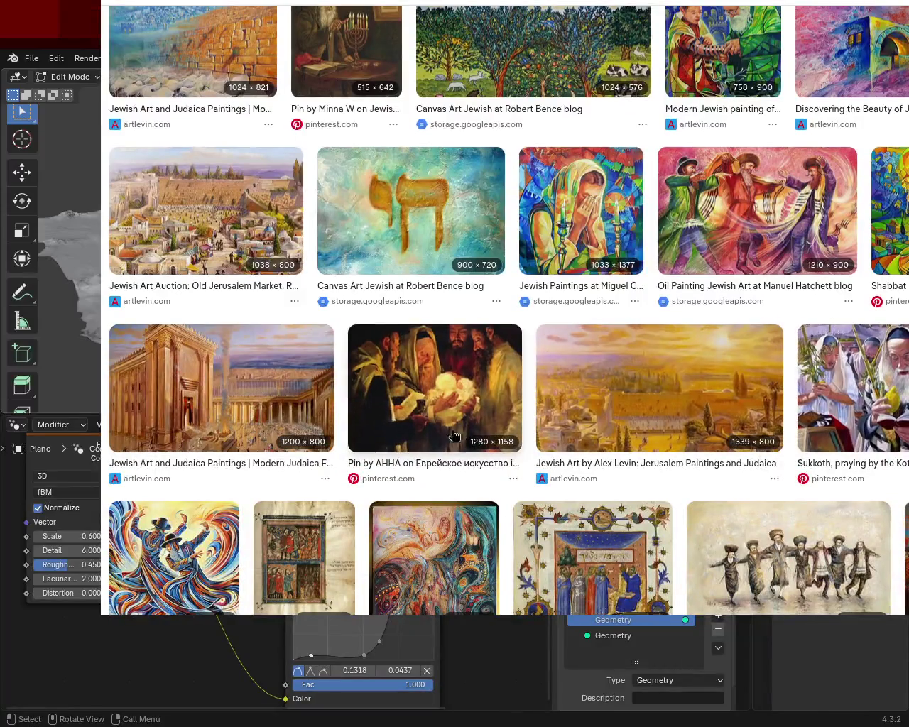
click(410, 358)
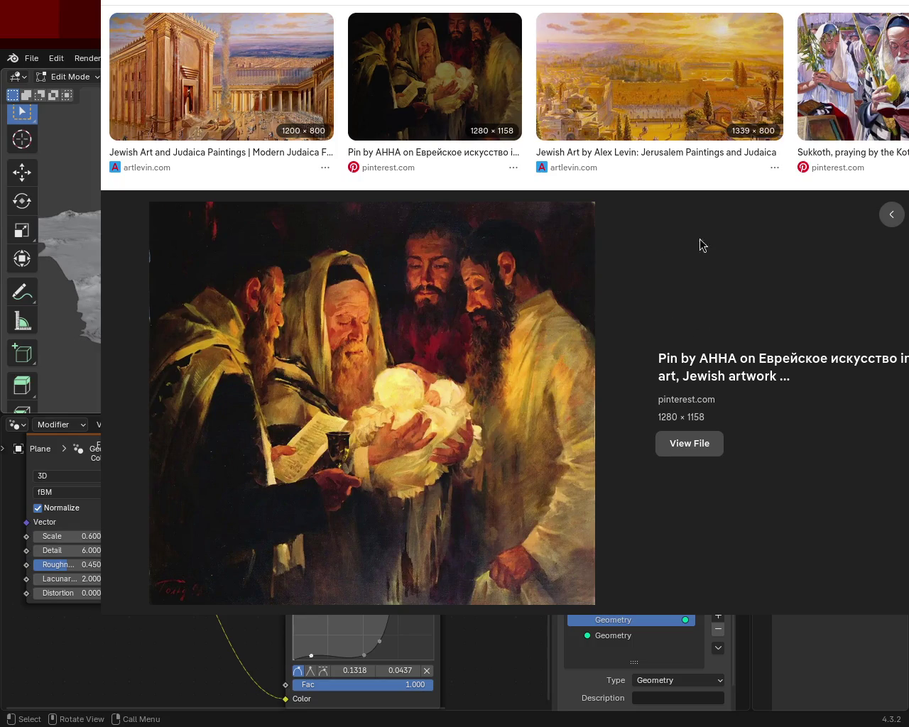
click(220, 78)
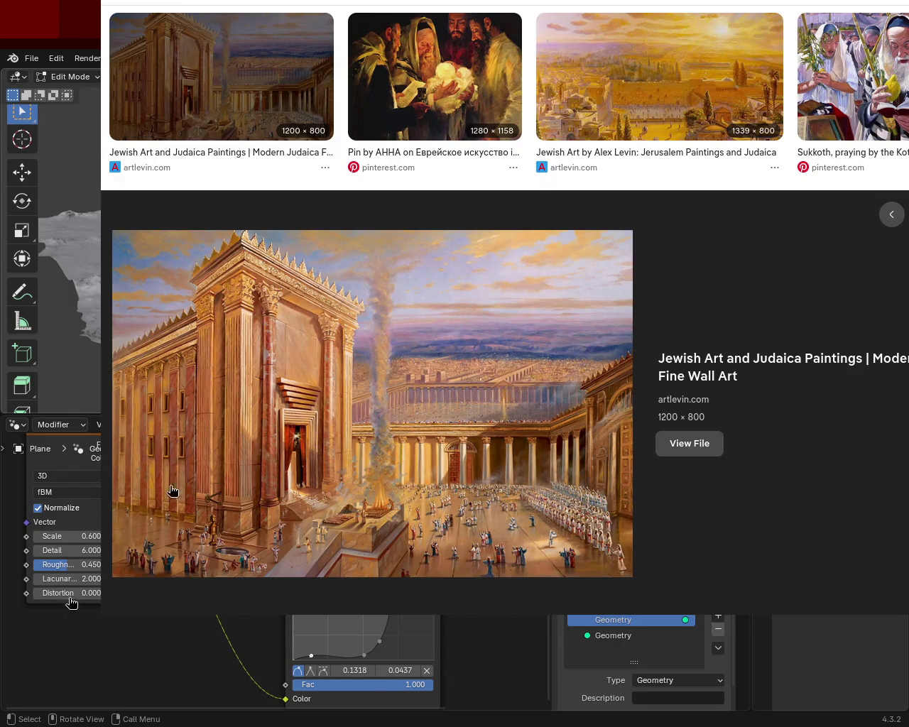
key(Escape)
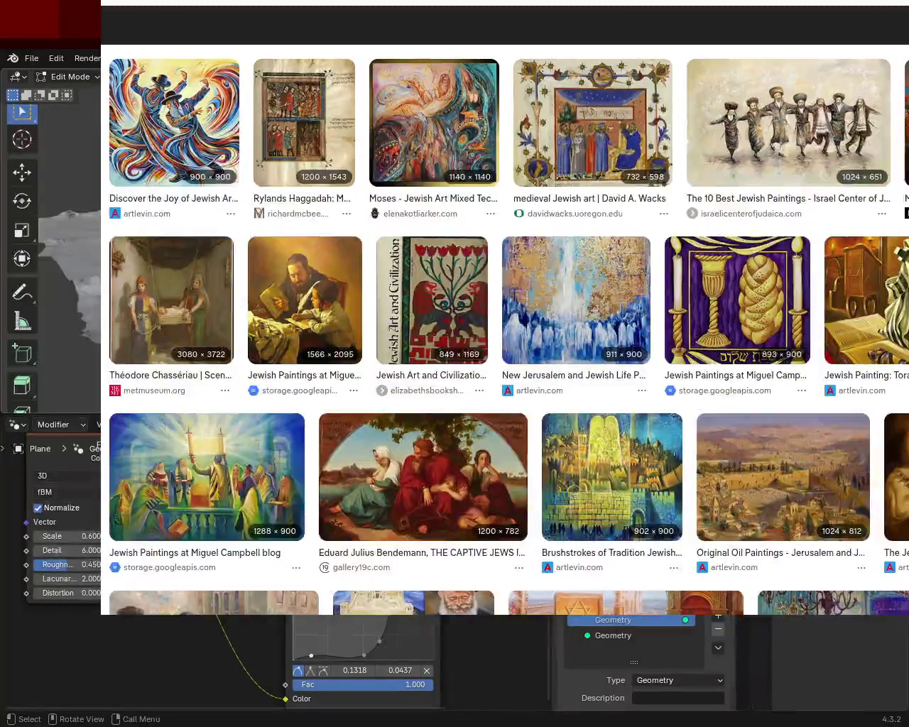
scroll(504, 313, down, 1)
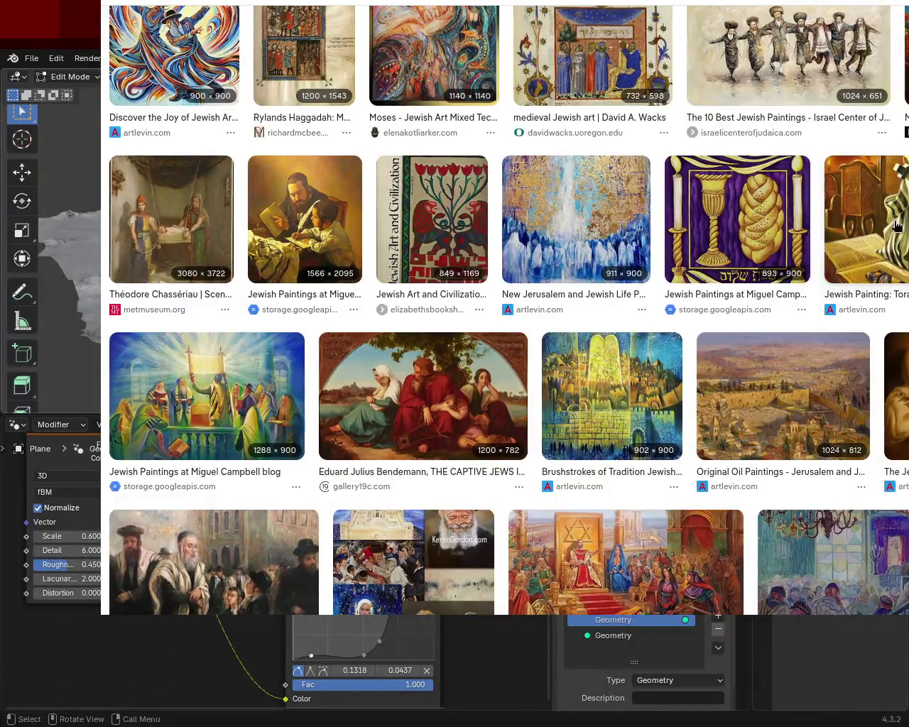
click(863, 221)
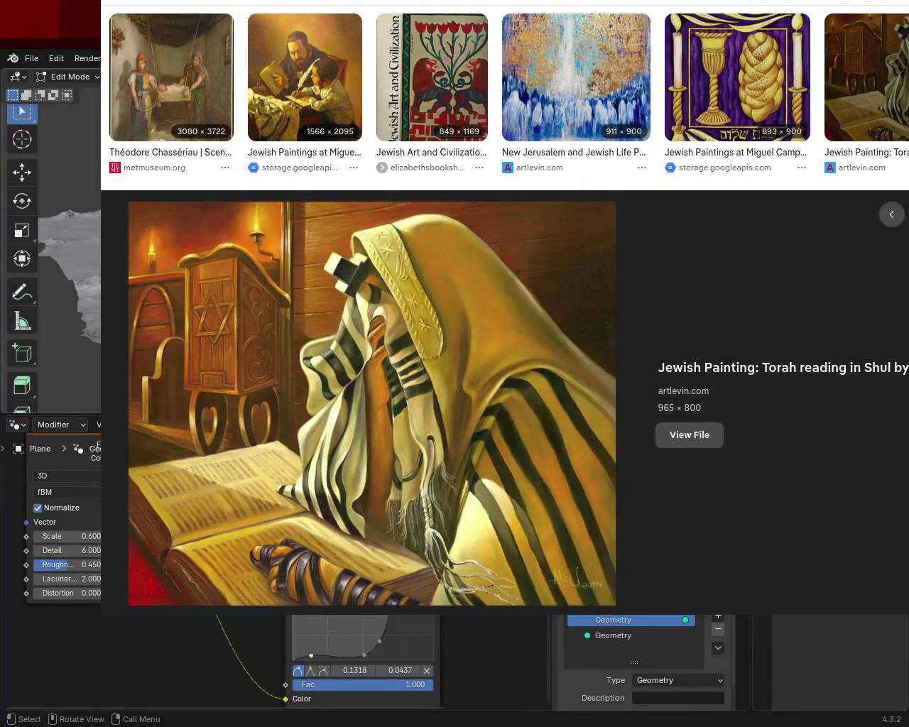
scroll(505, 311, down, 1)
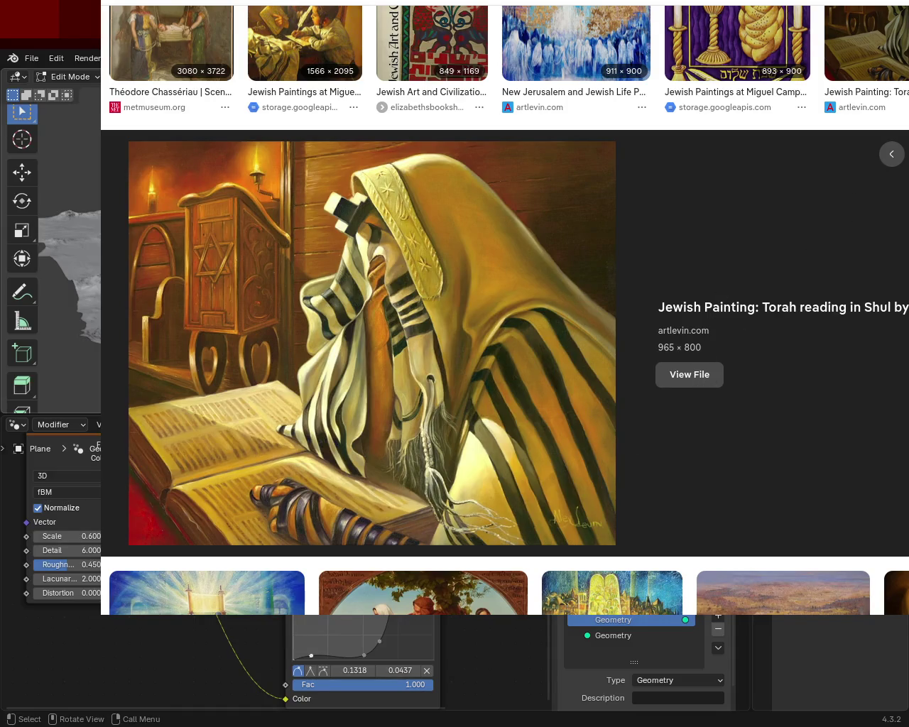
scroll(504, 313, down, 3)
scroll(504, 313, down, 5)
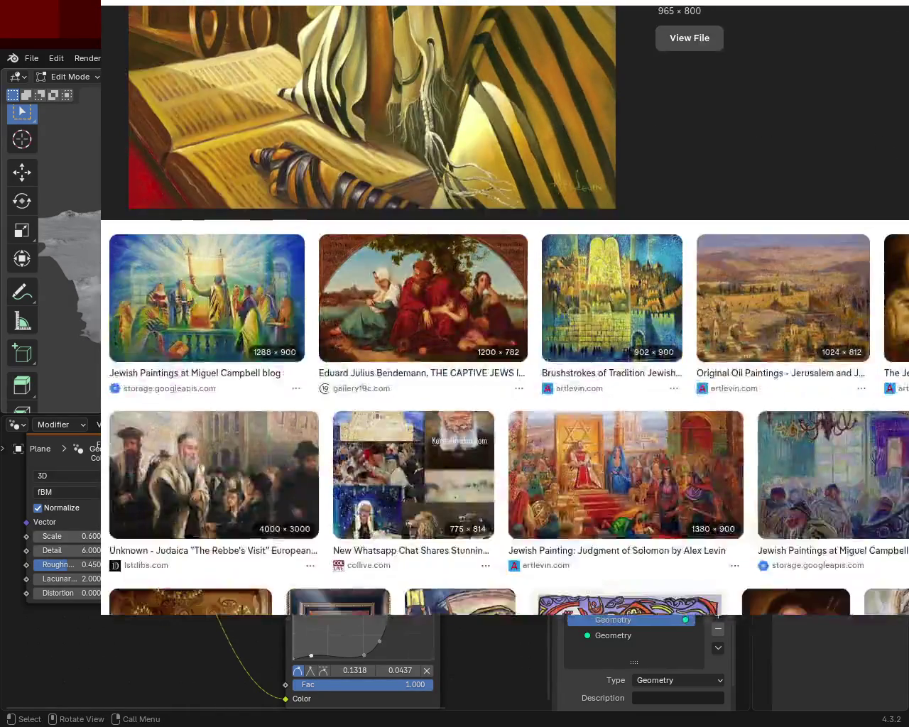
scroll(504, 313, down, 2)
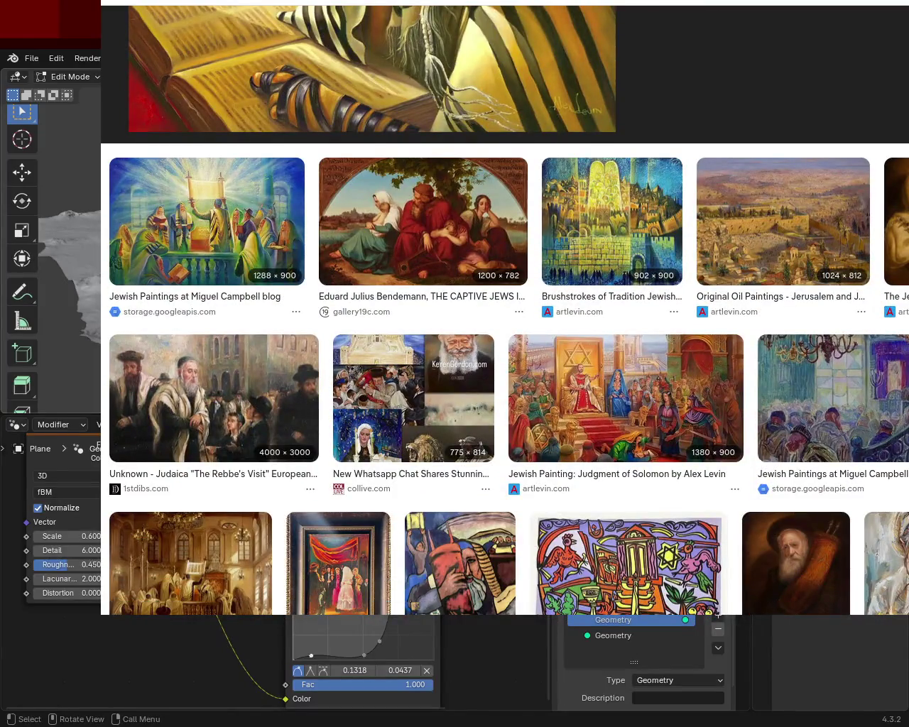
scroll(302, 355, down, 2)
click(302, 355)
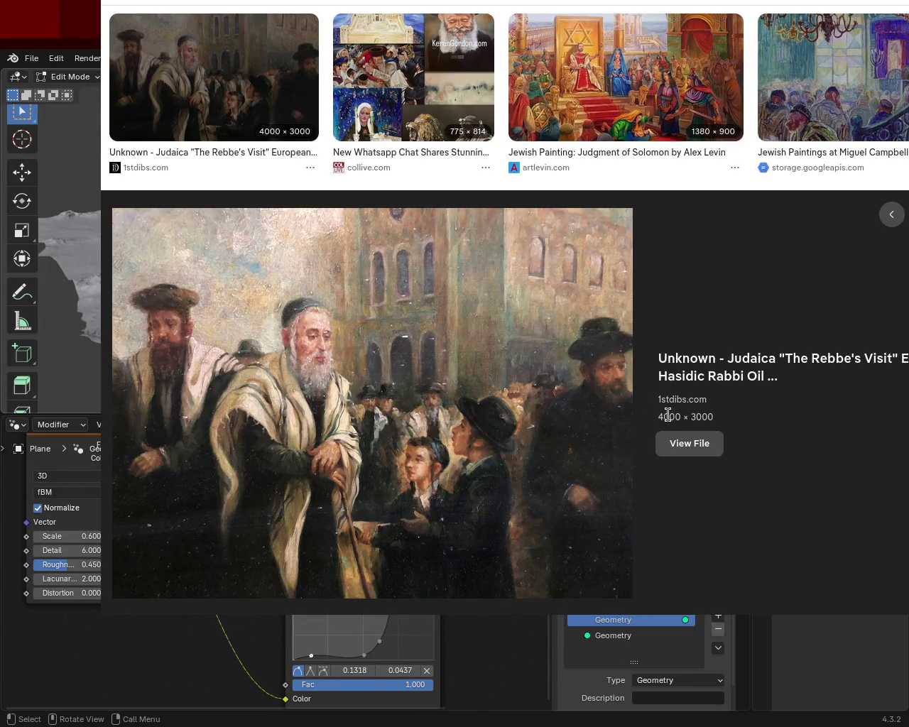
key(Escape)
scroll(504, 312, down, 3)
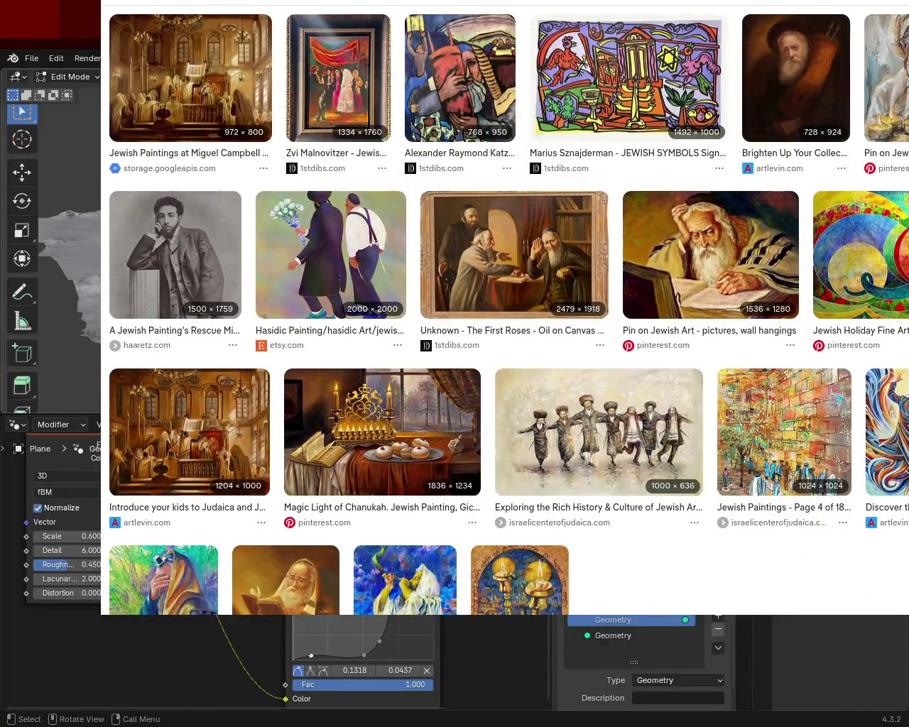
click(689, 243)
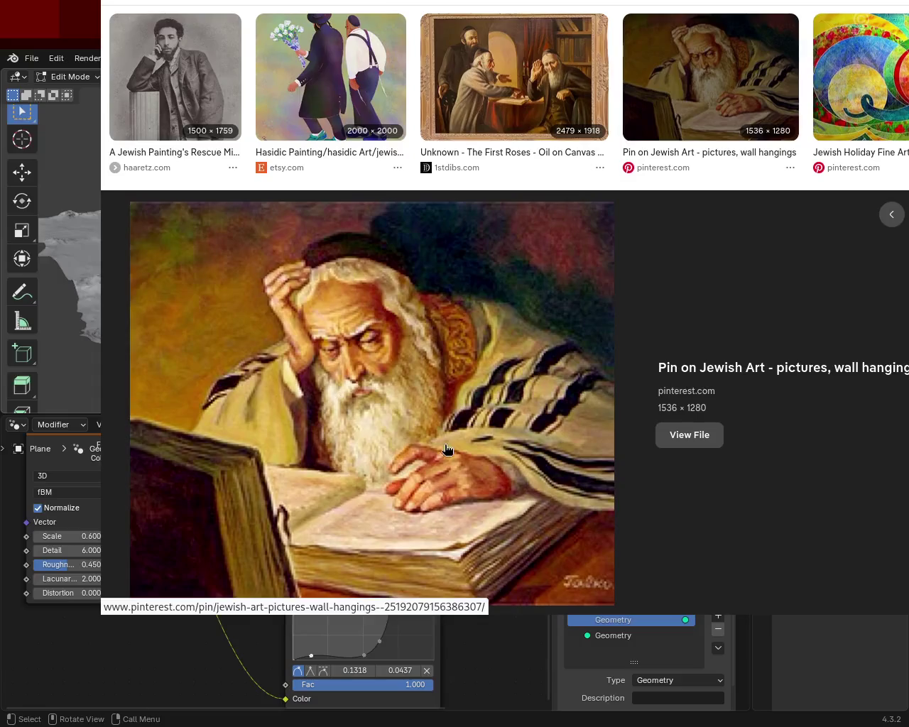
scroll(428, 366, down, 5)
scroll(504, 313, up, 3)
scroll(505, 313, down, 3)
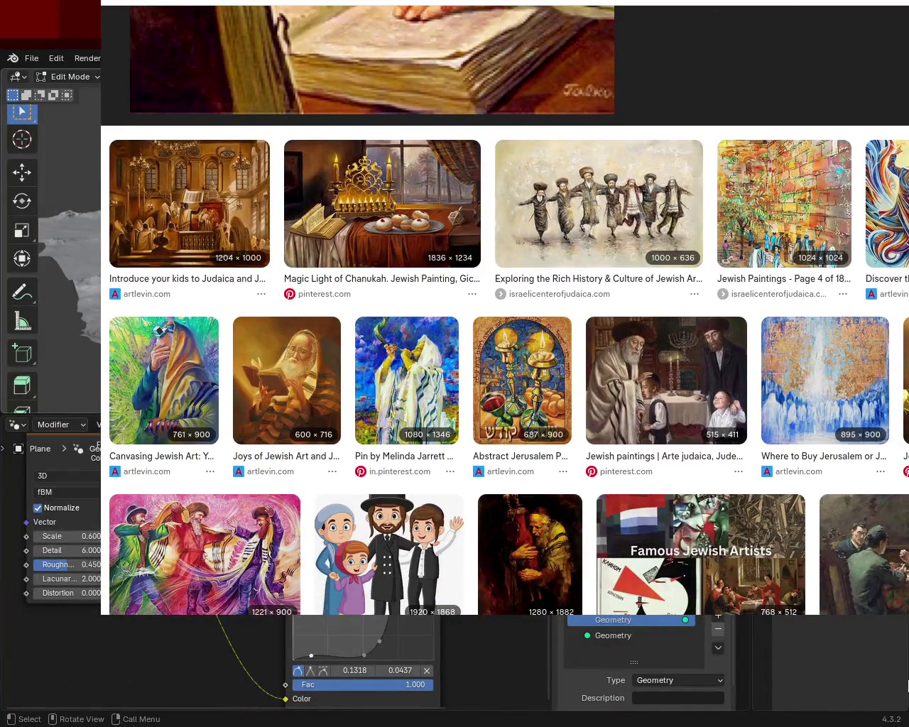
scroll(199, 338, down, 1)
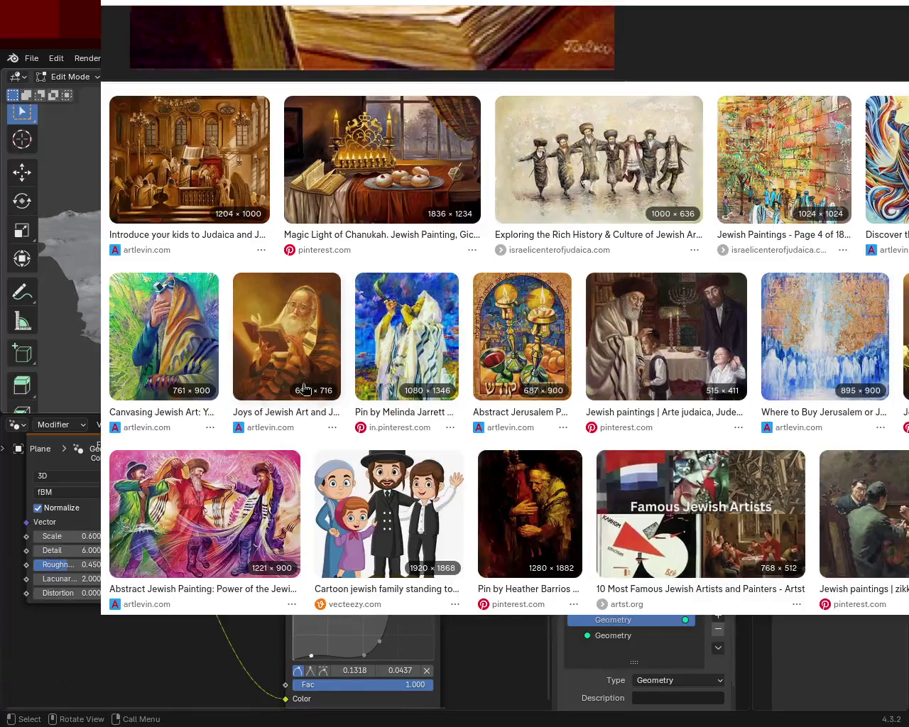
click(199, 338)
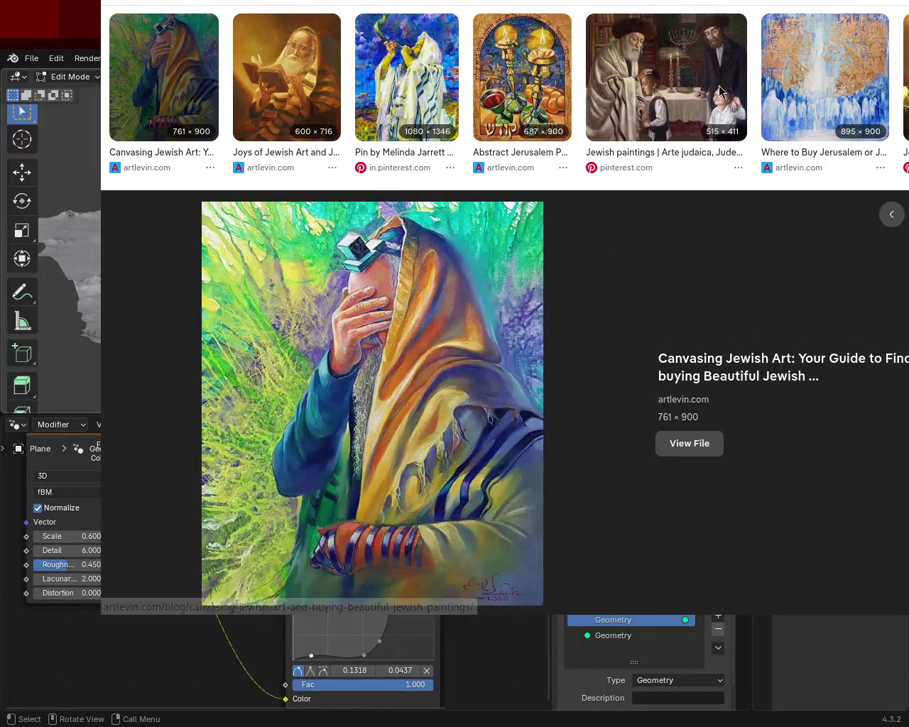
scroll(694, 370, down, 10)
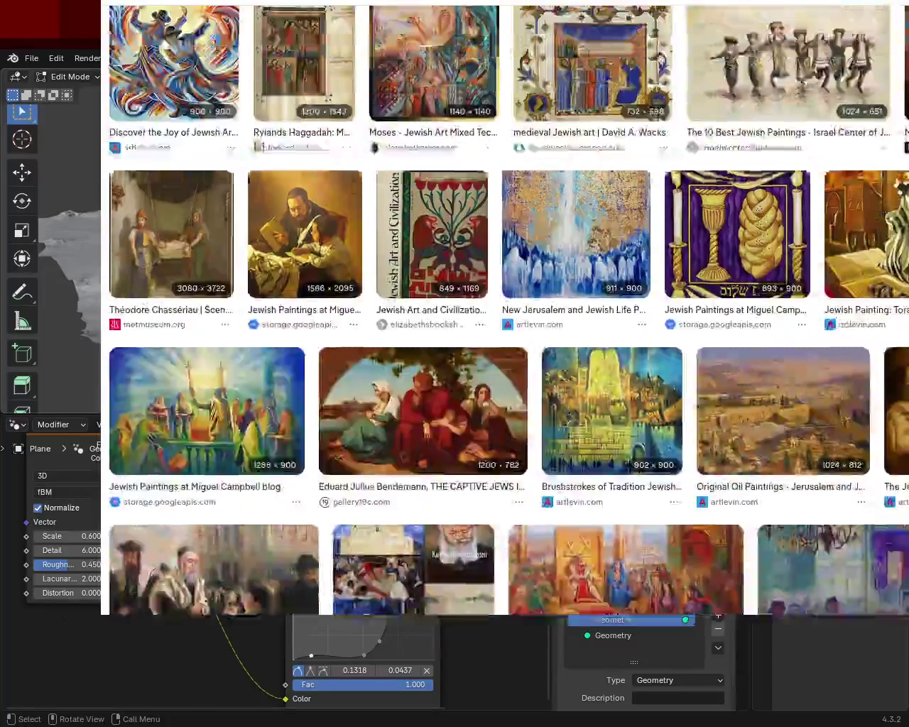
scroll(694, 371, up, 4)
scroll(695, 371, up, 3)
scroll(694, 370, up, 3)
scroll(694, 371, up, 1)
scroll(508, 315, up, 1)
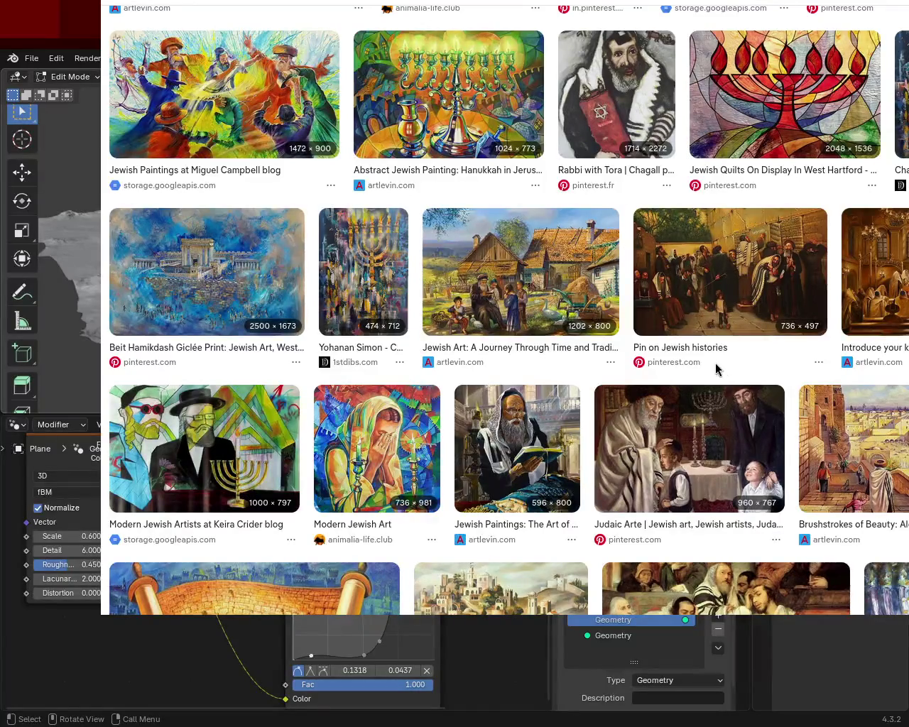
scroll(845, 351, up, 3)
scroll(616, 319, up, 4)
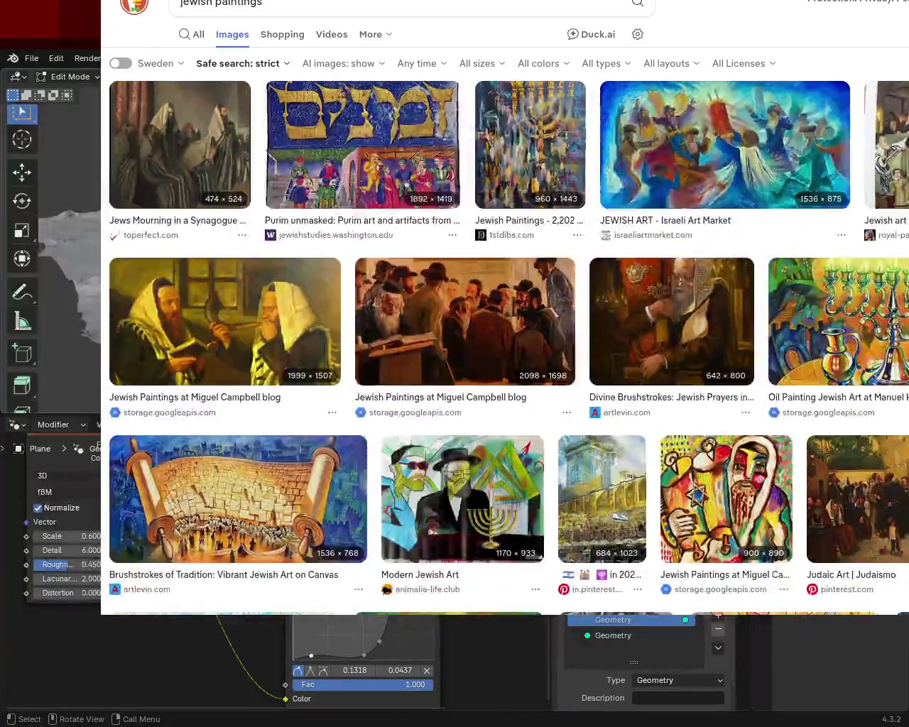
scroll(616, 319, down, 5)
scroll(507, 315, down, 4)
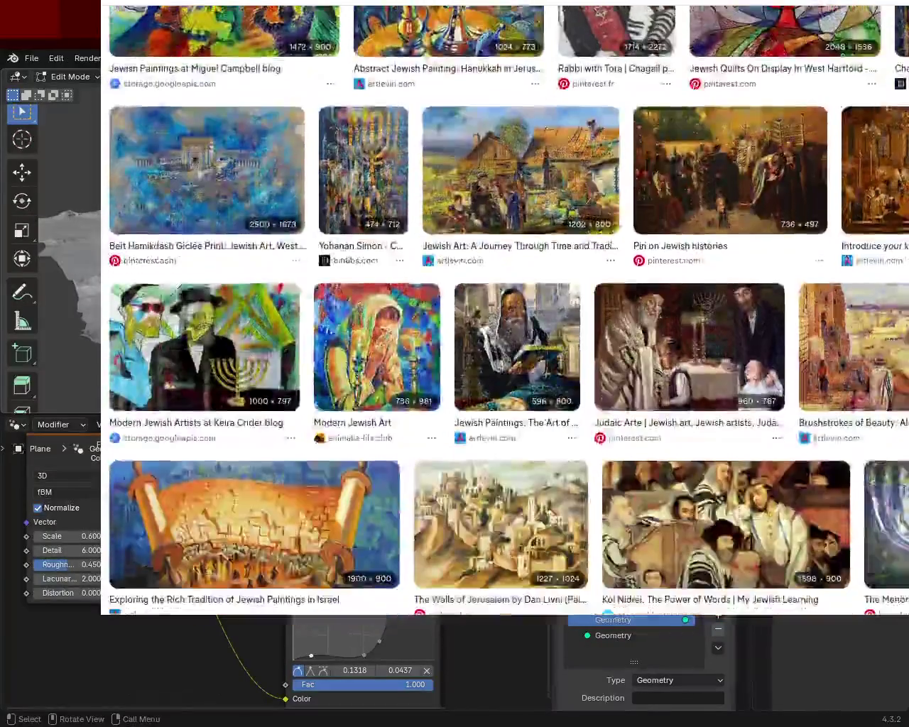
scroll(506, 312, down, 6)
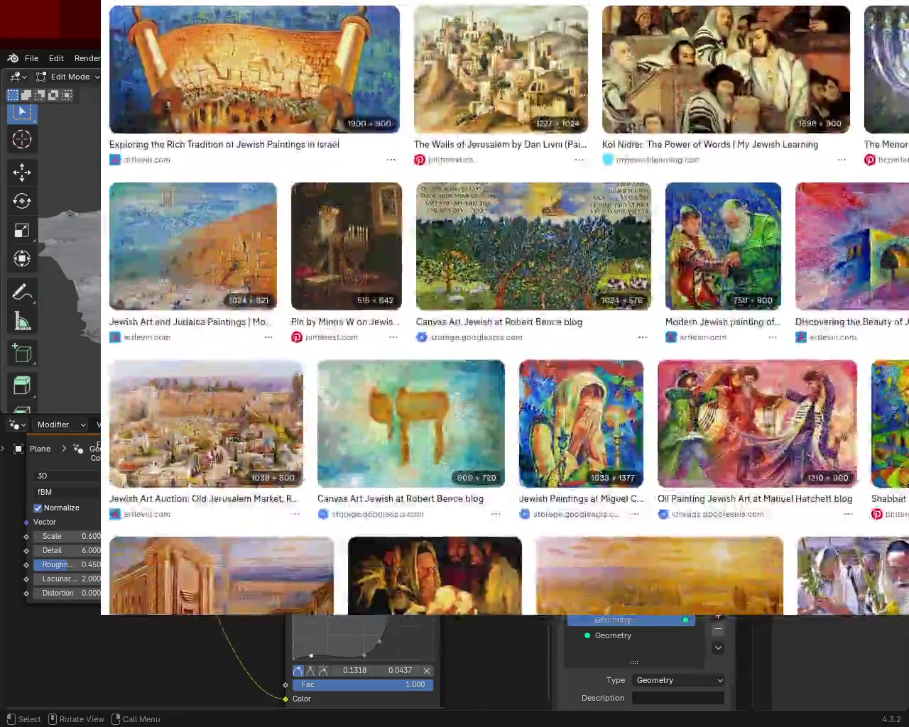
scroll(506, 312, down, 4)
scroll(506, 312, down, 3)
scroll(506, 313, down, 2)
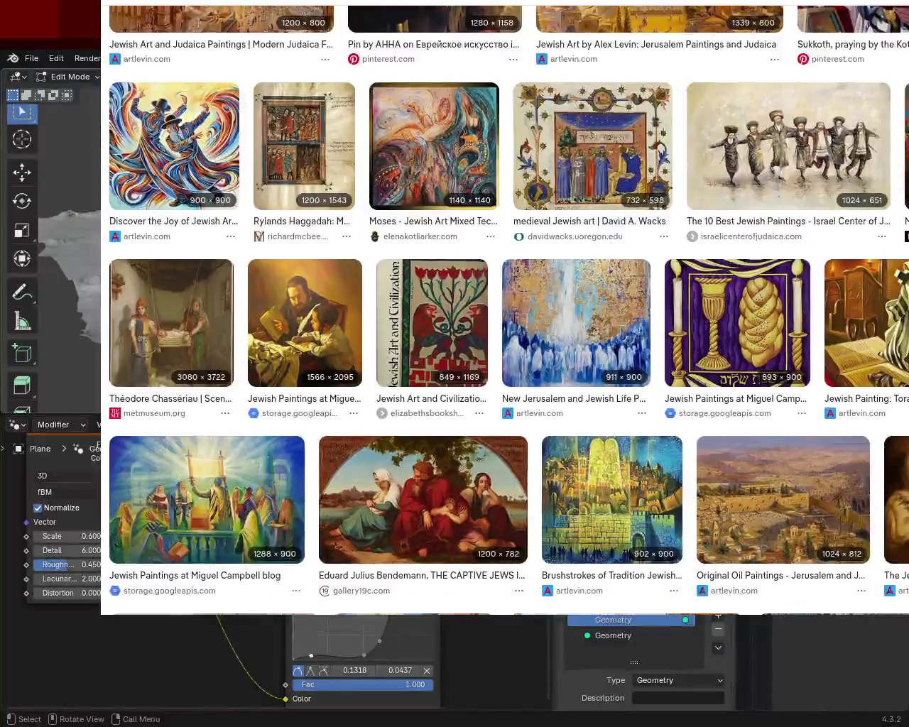
scroll(506, 313, down, 2)
Open a large preview of the Torah reading painting
click(863, 213)
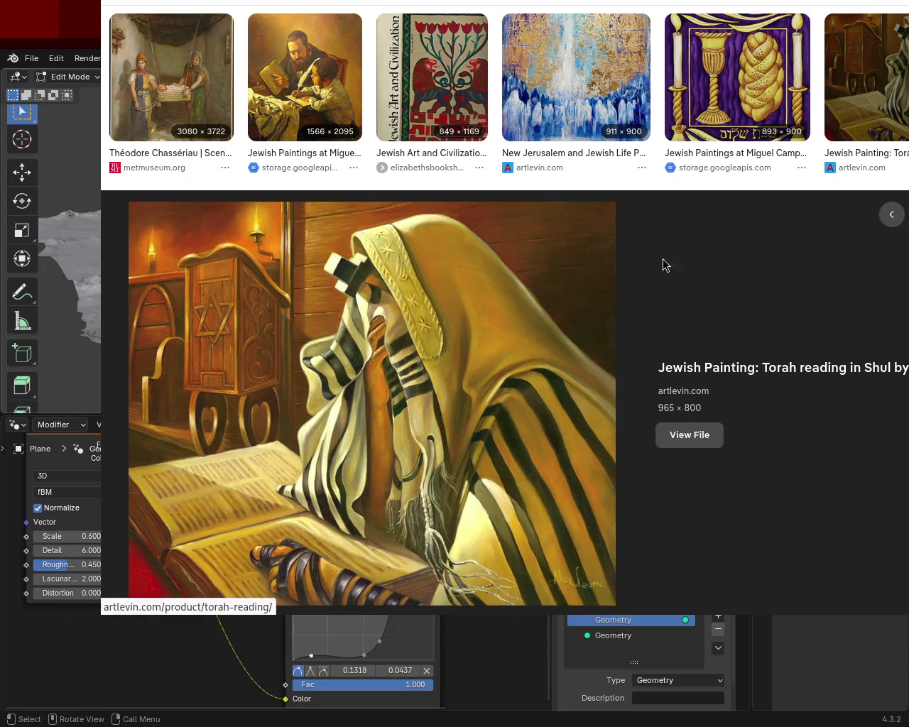
scroll(504, 312, down, 2)
scroll(505, 313, down, 4)
scroll(504, 312, down, 3)
Scroll down and preview the golden 483 × 632 painting of a man in a prayer shawl
scroll(505, 313, down, 1)
scroll(505, 312, down, 1)
scroll(504, 313, down, 2)
scroll(504, 313, down, 2)
scroll(504, 313, down, 1)
scroll(505, 313, down, 3)
scroll(505, 313, down, 2)
scroll(504, 313, down, 3)
scroll(505, 312, down, 1)
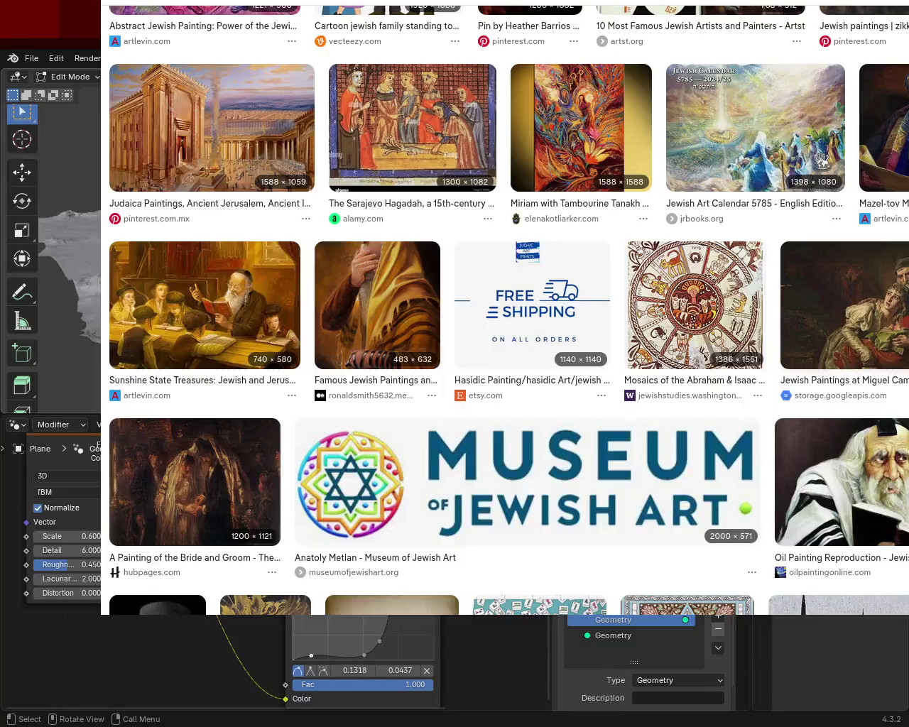
click(389, 316)
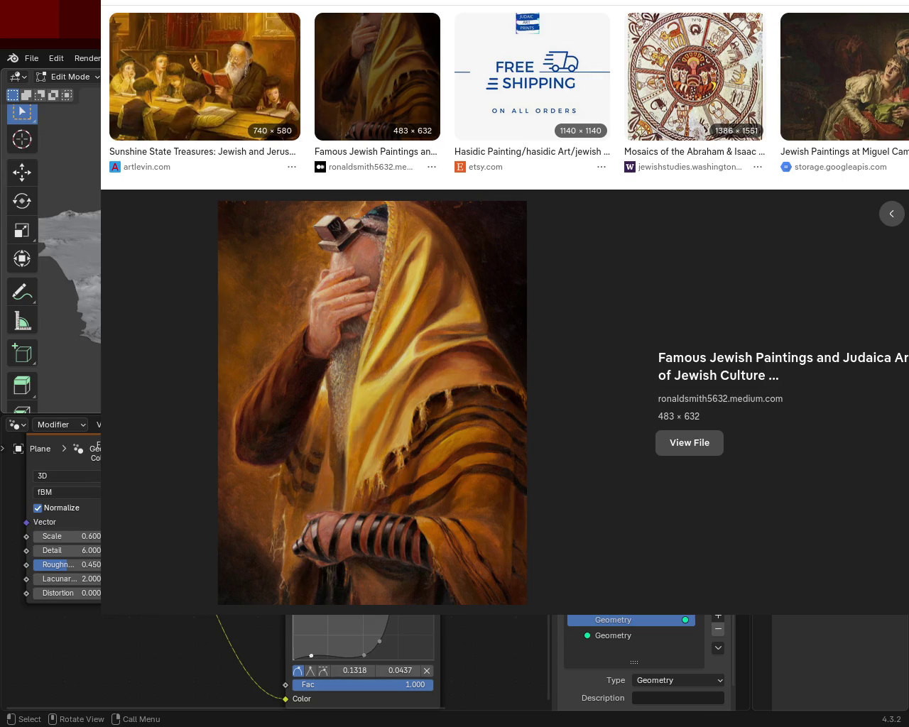
scroll(505, 313, down, 8)
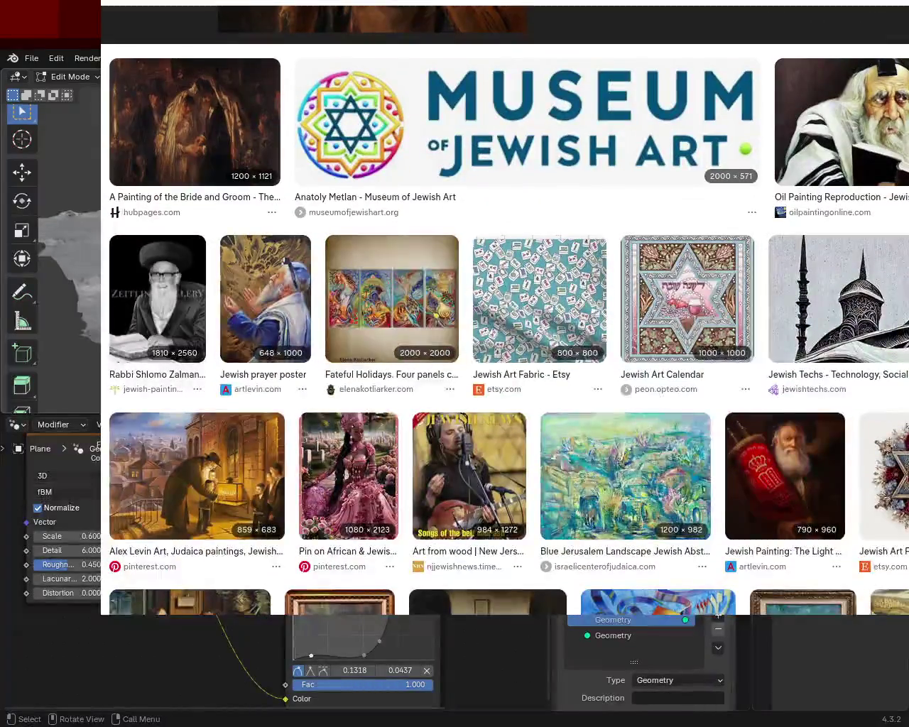
Scroll the results and return to the golden prayer-shawl painting preview
scroll(504, 313, down, 5)
scroll(504, 313, down, 2)
scroll(504, 313, down, 2)
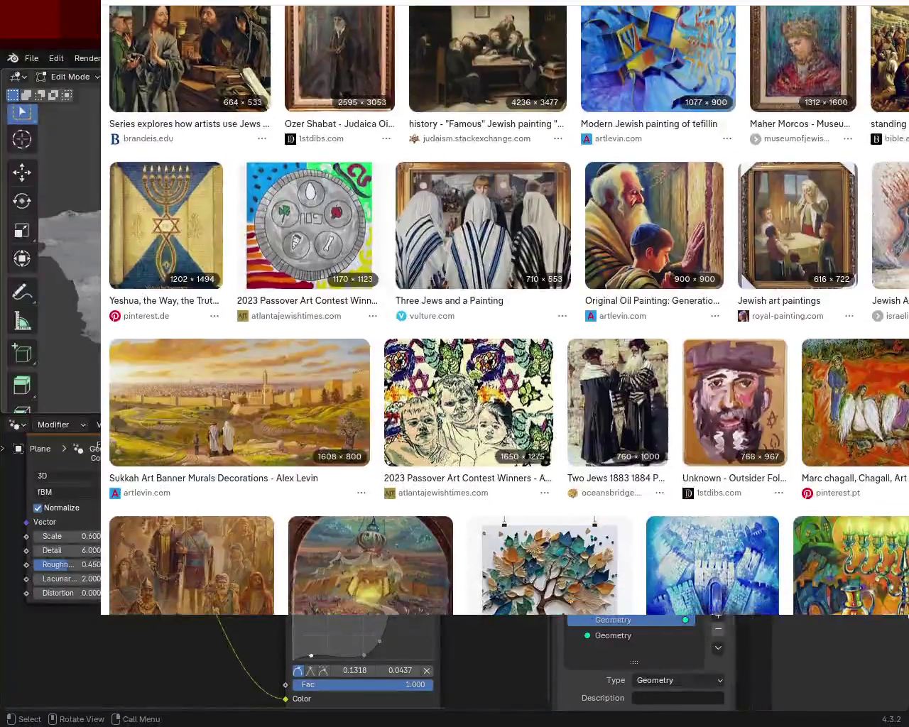
scroll(504, 312, down, 1)
scroll(505, 313, down, 2)
scroll(504, 313, down, 2)
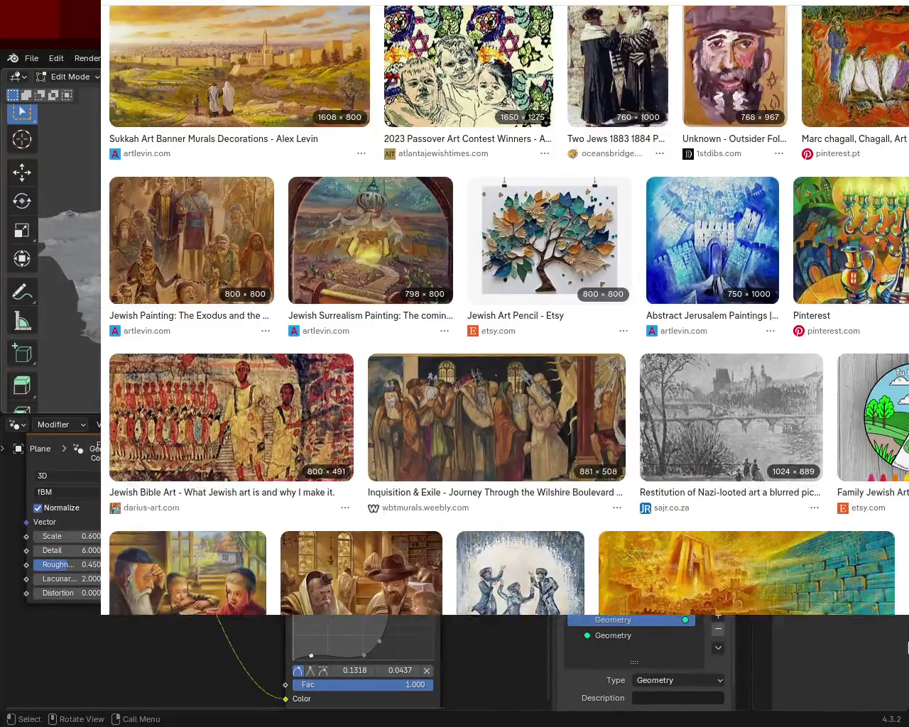
scroll(505, 312, down, 4)
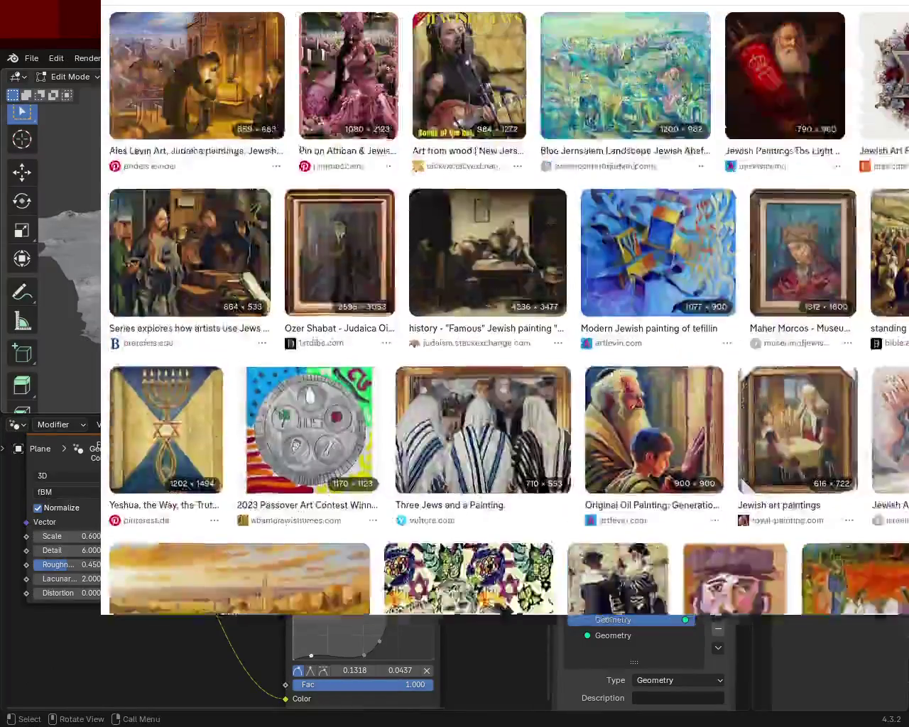
scroll(504, 312, down, 2)
scroll(505, 313, up, 2)
click(378, 326)
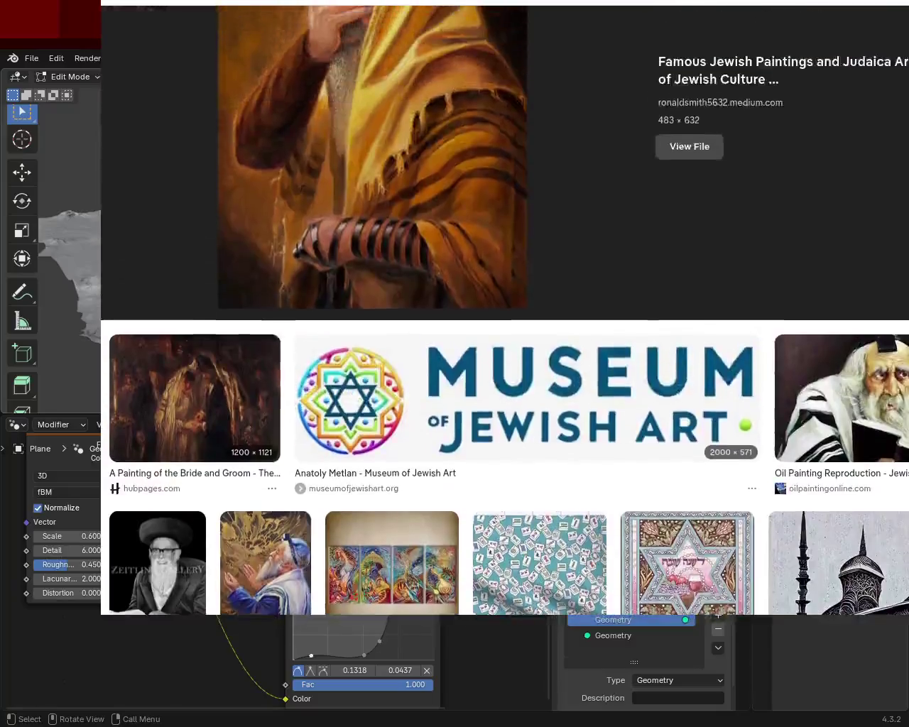
Preview the green-and-orange 761 × 900 painting of a man praying in a prayer shawl
scroll(504, 312, up, 2)
scroll(504, 313, up, 2)
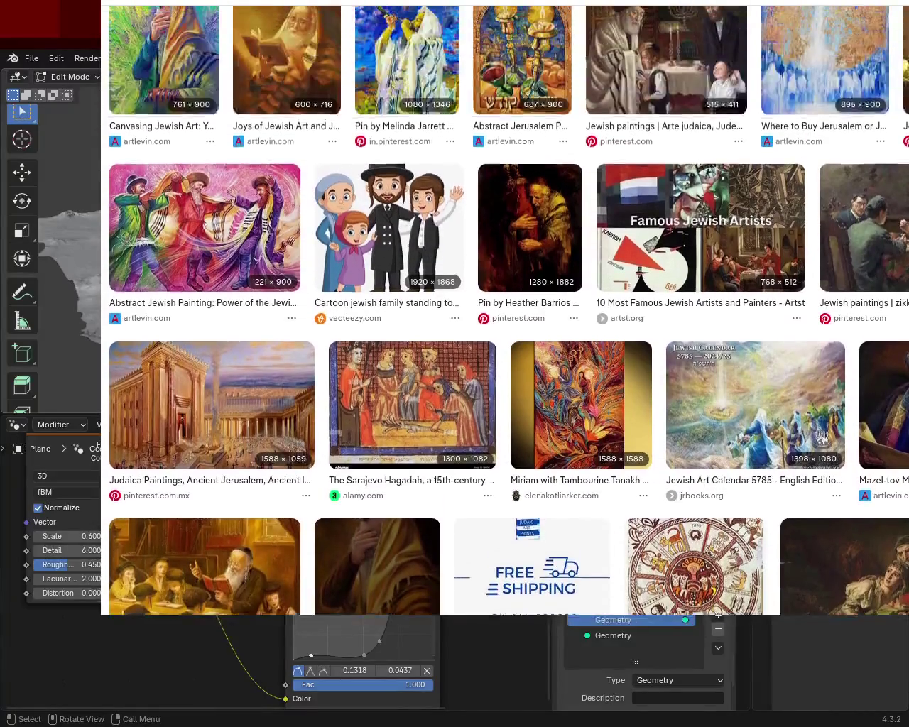
scroll(505, 313, up, 3)
scroll(504, 313, up, 2)
scroll(424, 449, up, 1)
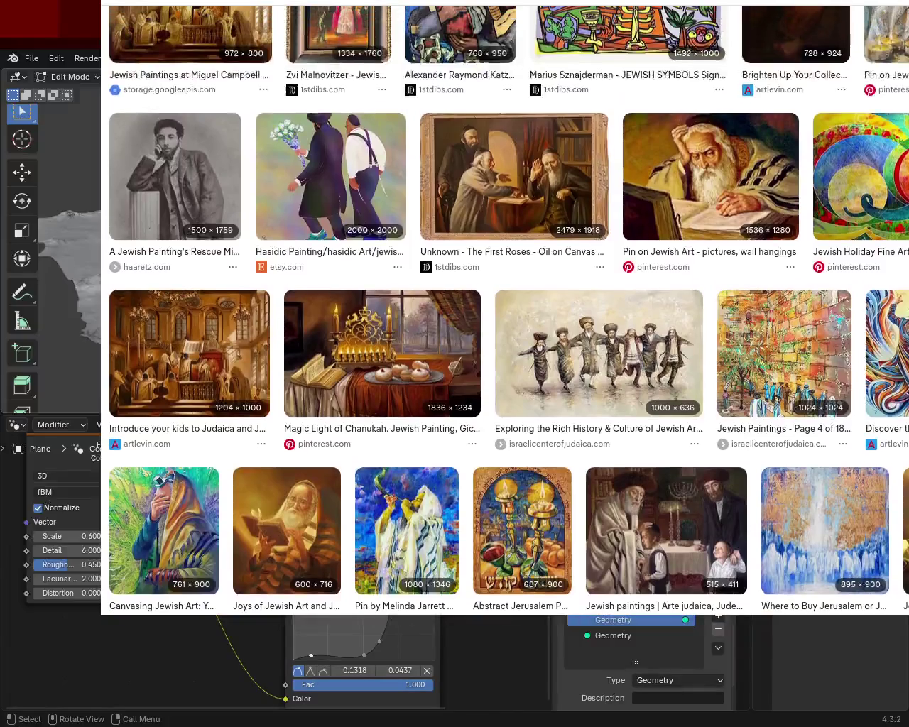
scroll(425, 449, down, 1)
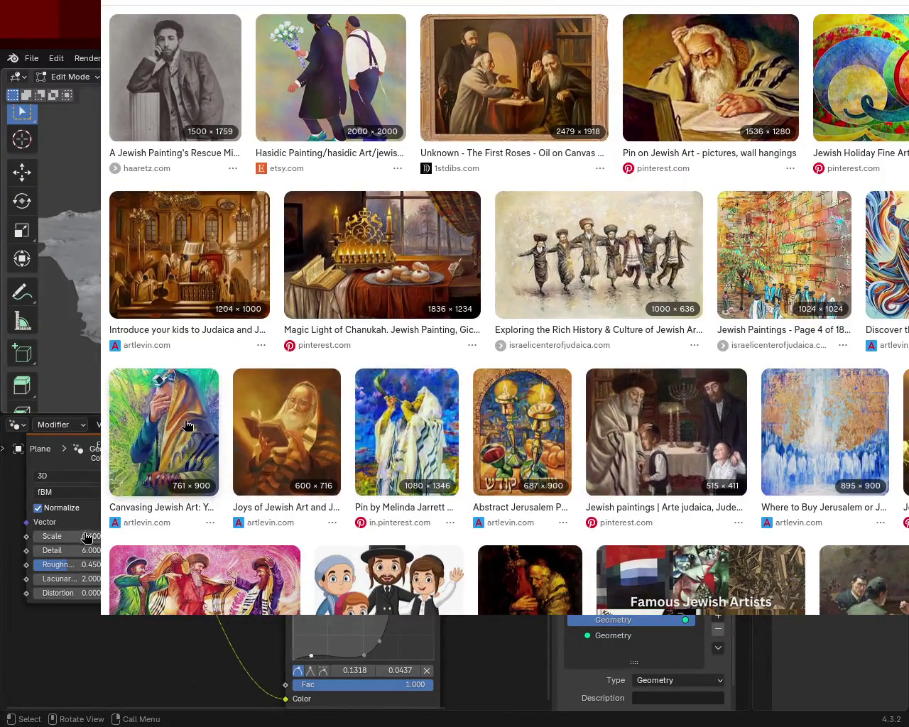
click(189, 429)
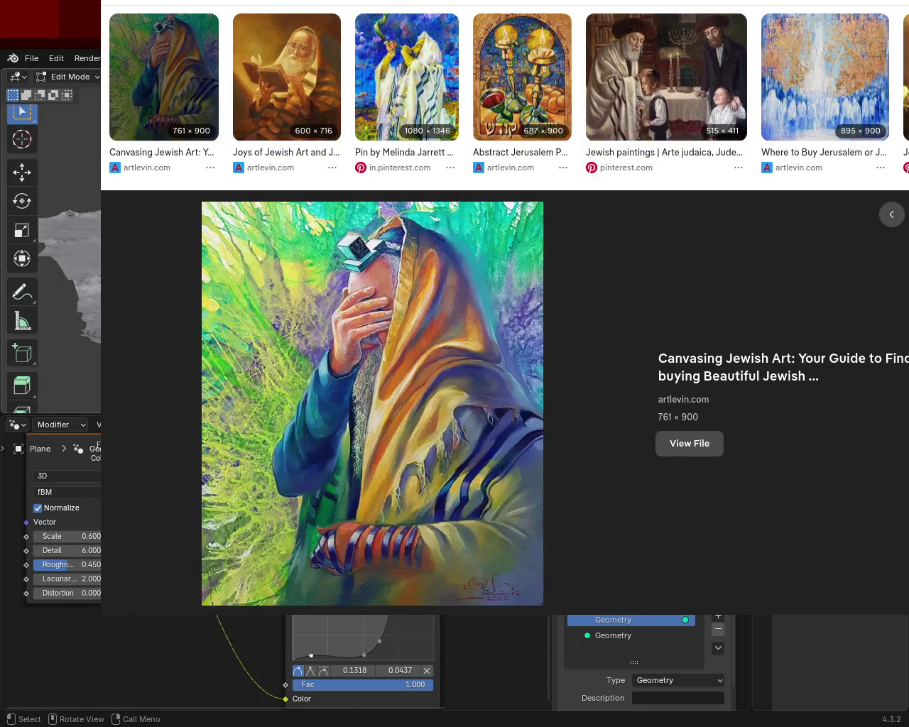
Scroll through further rows of results, then switch back to the GIMP texture
scroll(455, 398, up, 10)
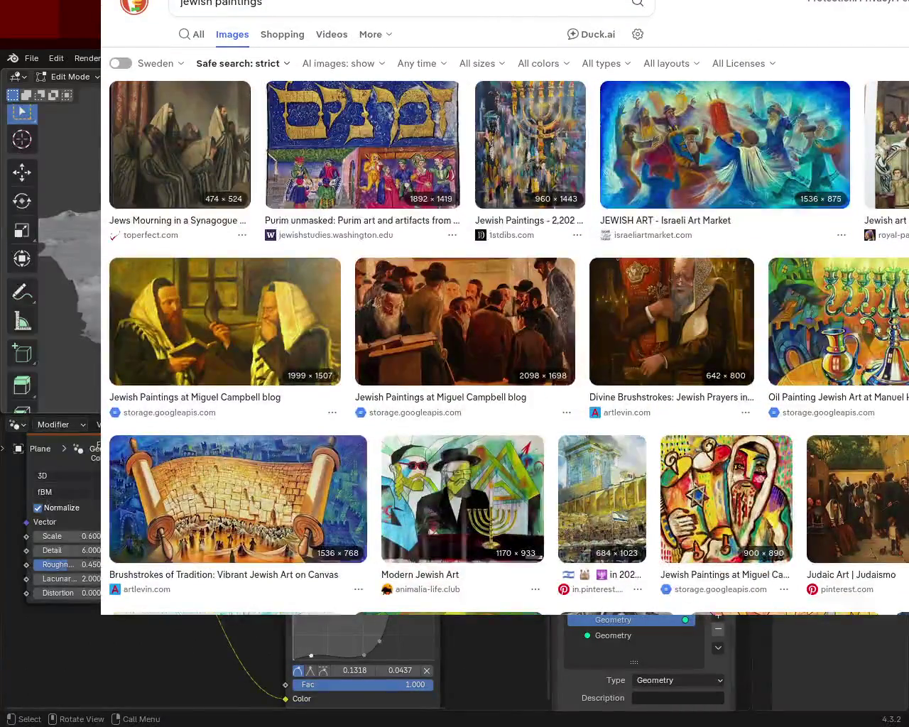
scroll(504, 348, down, 1)
scroll(504, 348, down, 1)
scroll(505, 348, down, 2)
scroll(504, 348, down, 3)
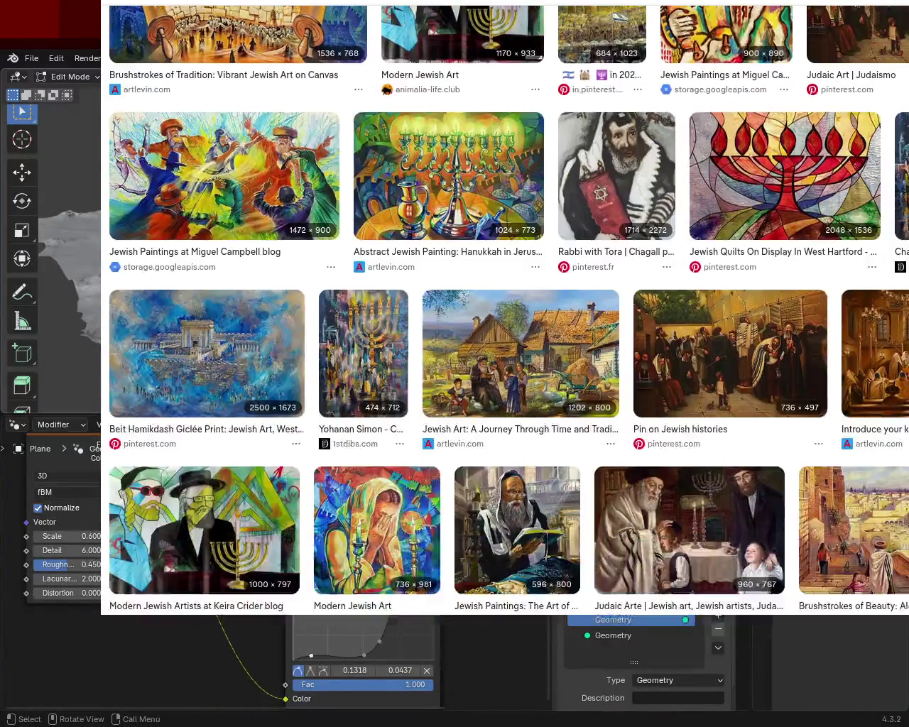
scroll(504, 348, down, 1)
scroll(504, 348, down, 2)
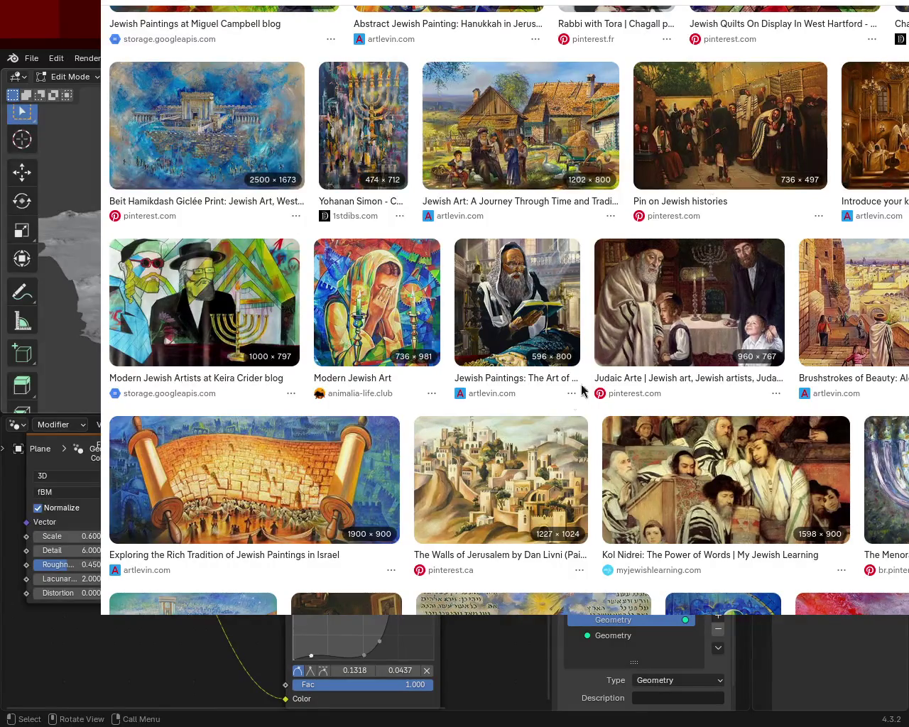
scroll(497, 313, down, 3)
scroll(497, 313, down, 5)
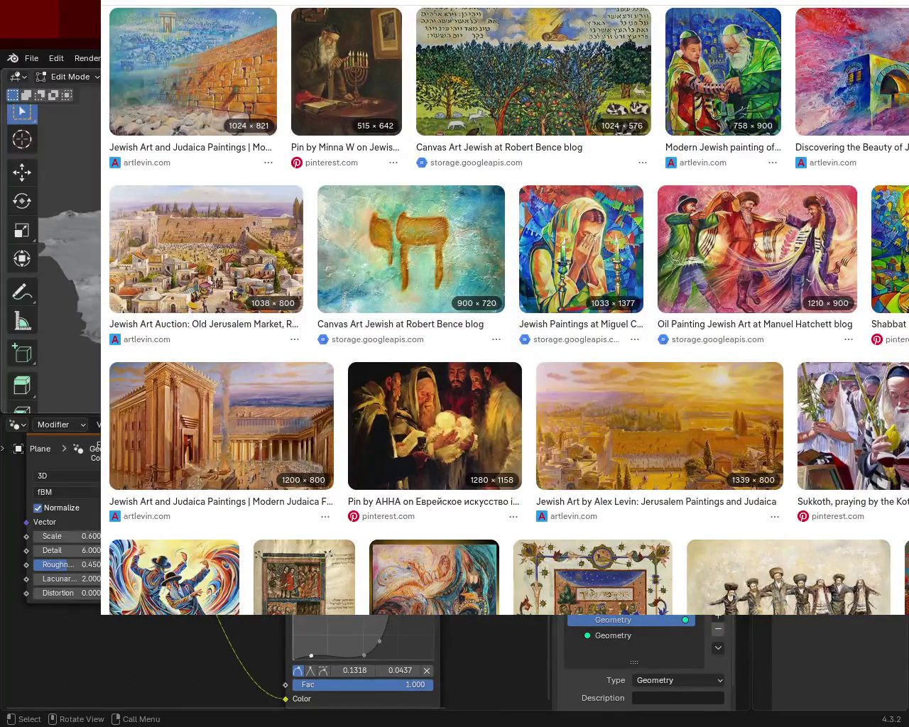
scroll(497, 313, down, 5)
scroll(497, 312, down, 2)
scroll(497, 313, down, 4)
scroll(497, 313, down, 1)
scroll(497, 312, down, 1)
scroll(497, 313, down, 3)
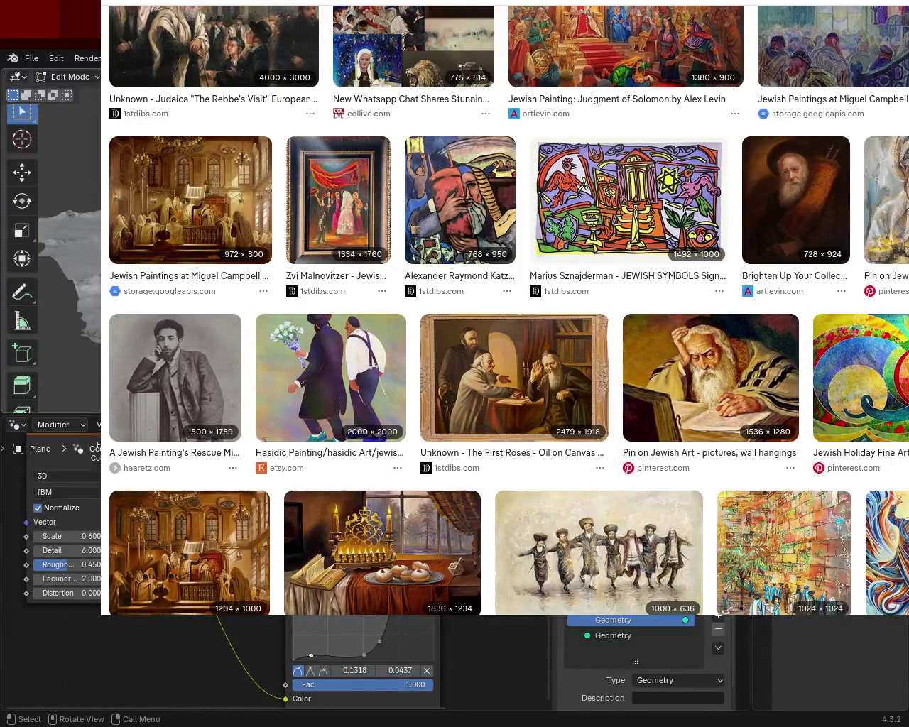
scroll(497, 312, down, 1)
scroll(497, 312, down, 3)
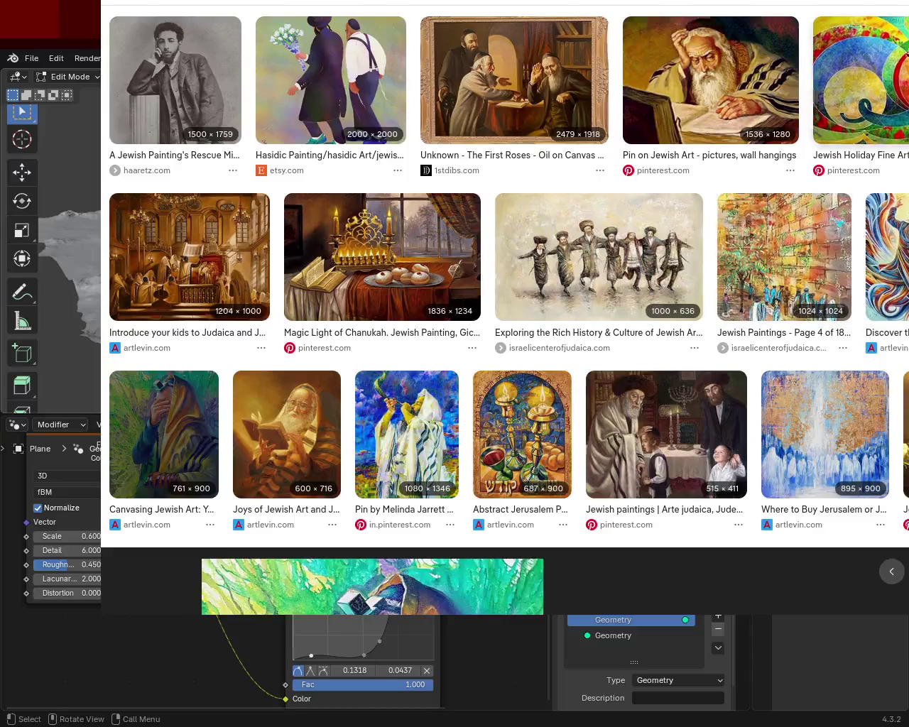
key(alt+Tab)
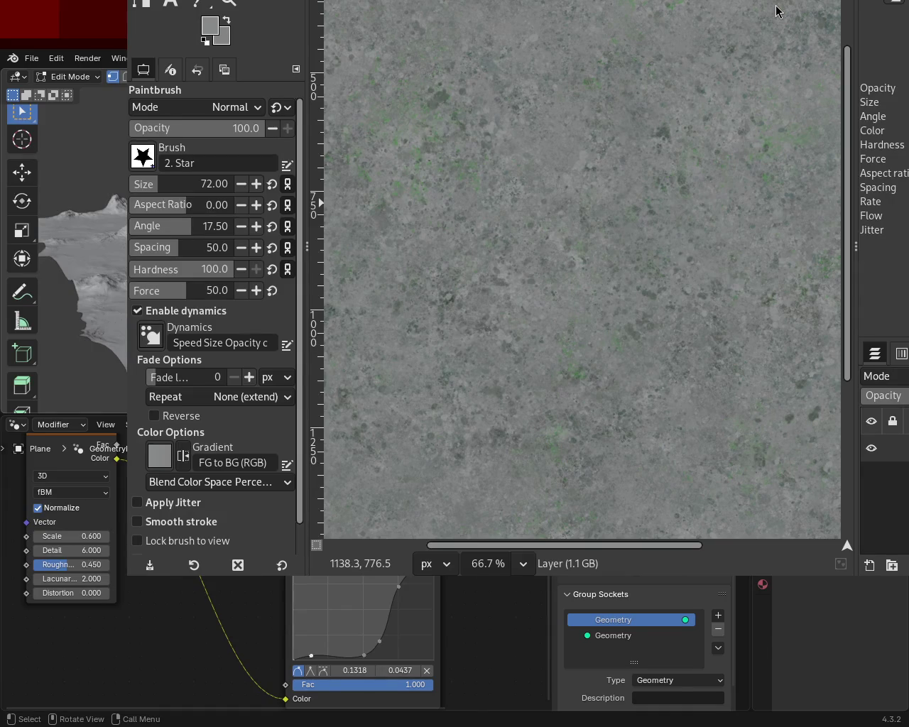
Zoom in on the texture's upper-right area to examine the green specks, then back out
click(214, 3)
ctrl+click(457, 183)
ctrl+click(502, 168)
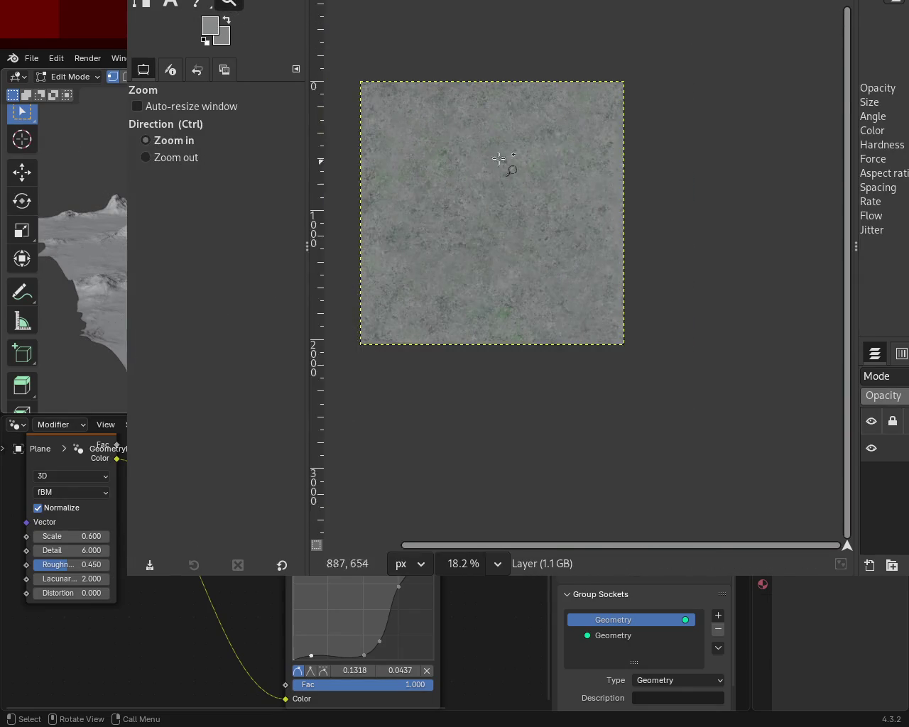
click(507, 153)
click(606, 153)
click(606, 153)
click(606, 154)
click(605, 153)
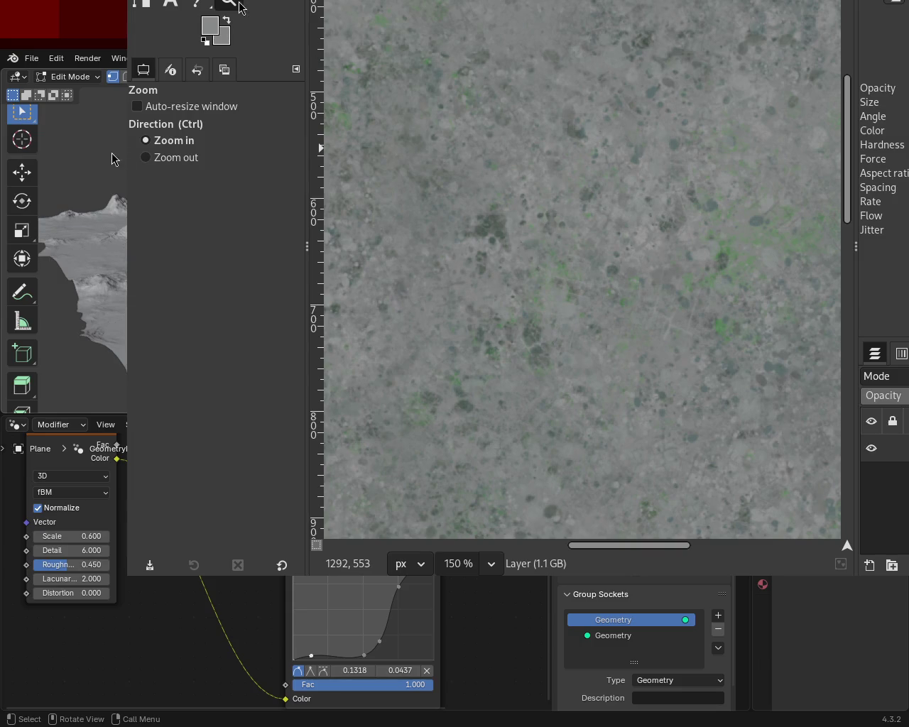
ctrl+click(602, 177)
ctrl+click(602, 177)
Step the zoom between 66.7%, 25% and 50% to compare specks and overall pattern
ctrl+click(431, 268)
click(431, 268)
click(431, 267)
click(455, 256)
ctrl+click(490, 245)
click(483, 234)
click(483, 235)
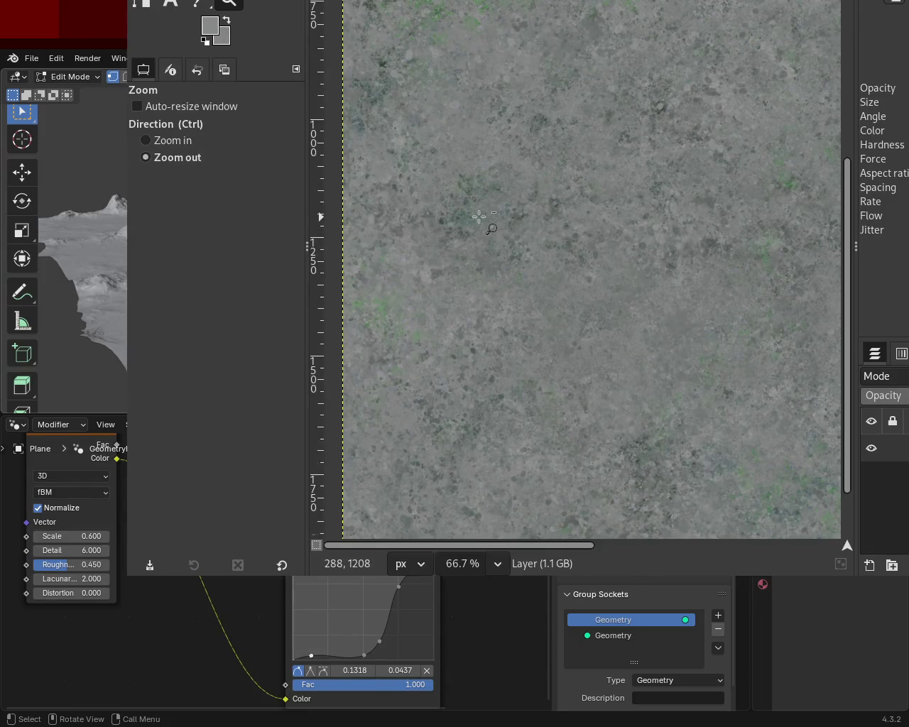
ctrl+click(480, 217)
ctrl+click(479, 217)
click(618, 202)
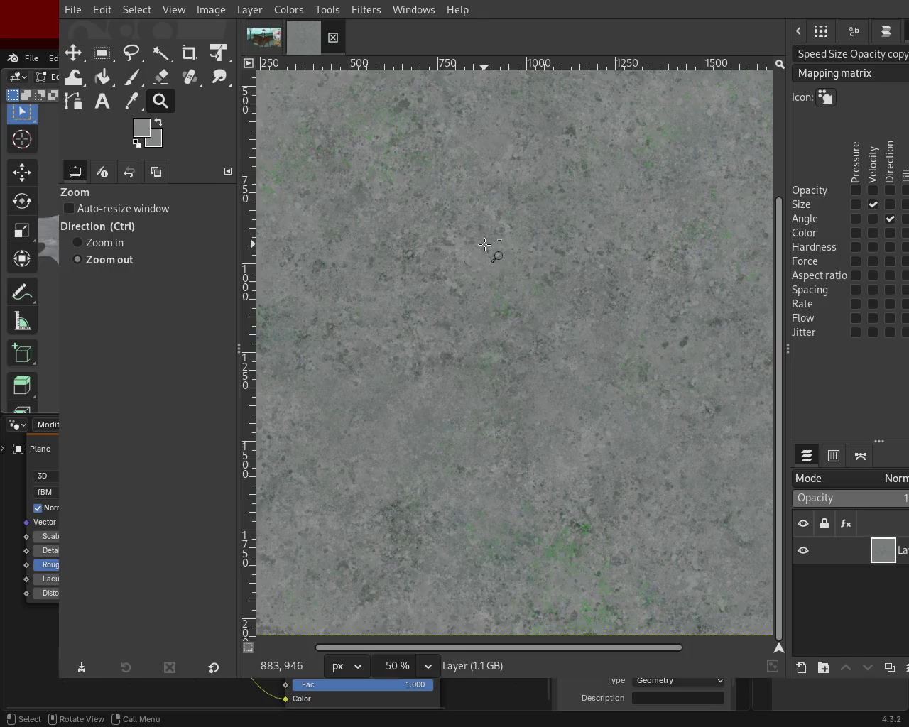
scroll(525, 307, down, 3)
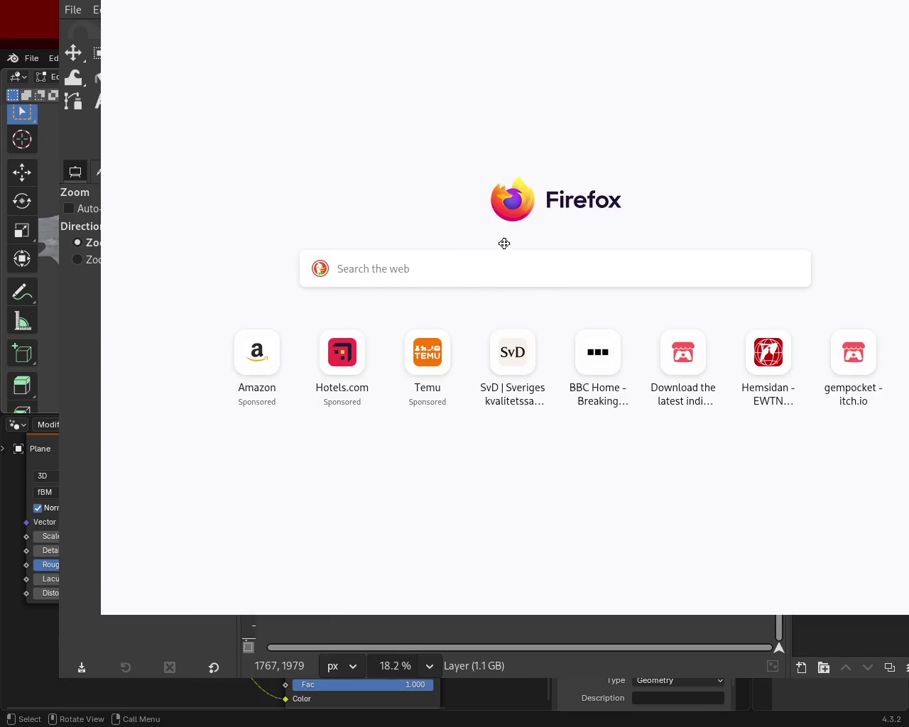
Move Firefox aside and run the DuckDuckGo image search for Salome dance
drag(509, 268, 908, 95)
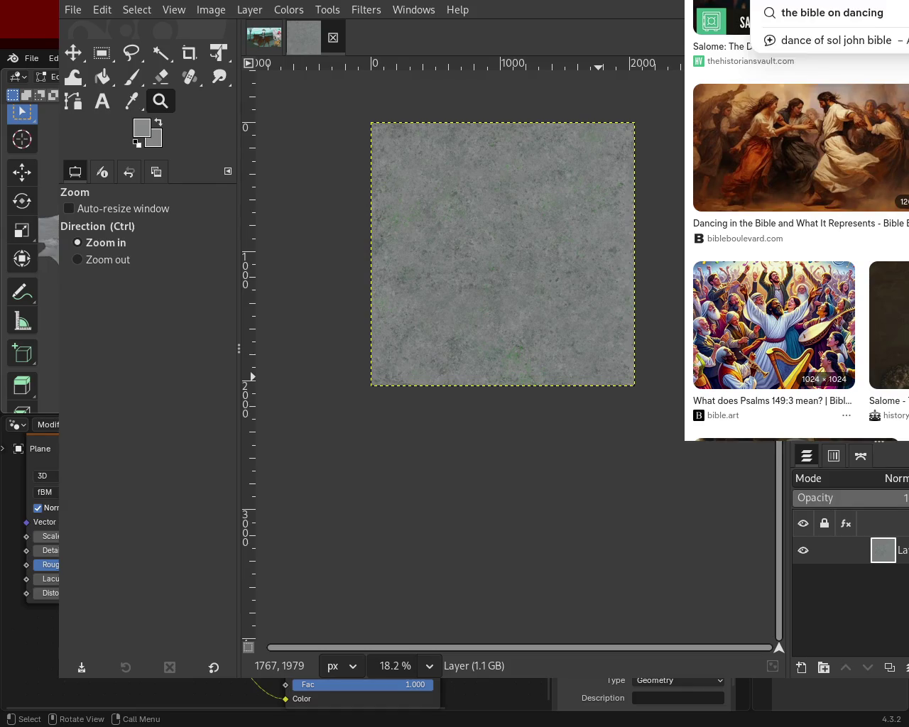
key(Return)
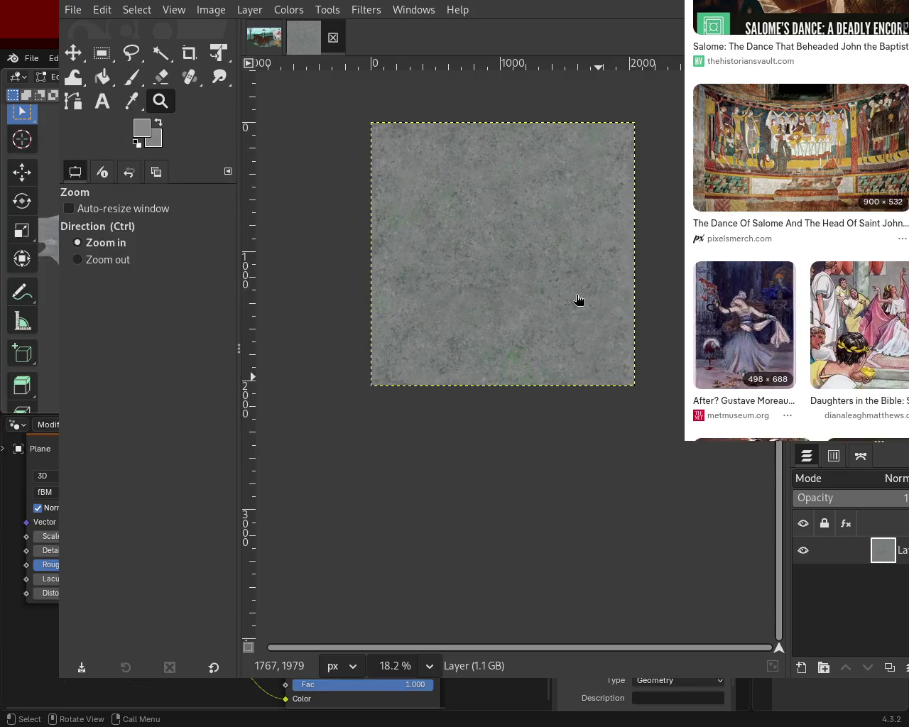
Scroll the Salome dance image results to the annabelfrage.com 'Dance, Salome' painting
scroll(797, 222, down, 1)
scroll(797, 222, down, 2)
scroll(797, 221, down, 3)
scroll(797, 222, down, 1)
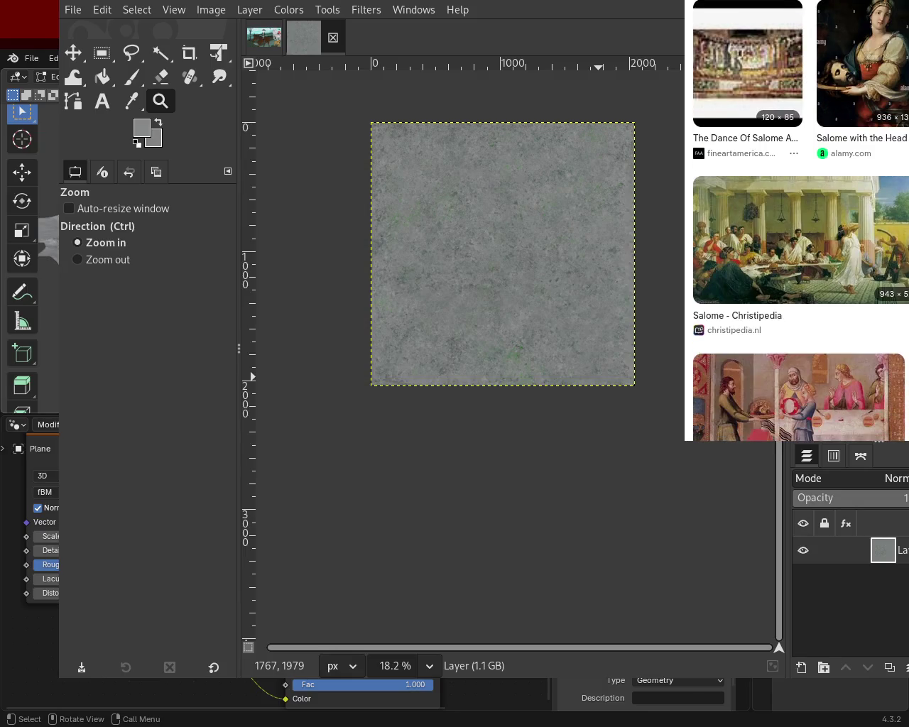
scroll(797, 222, down, 2)
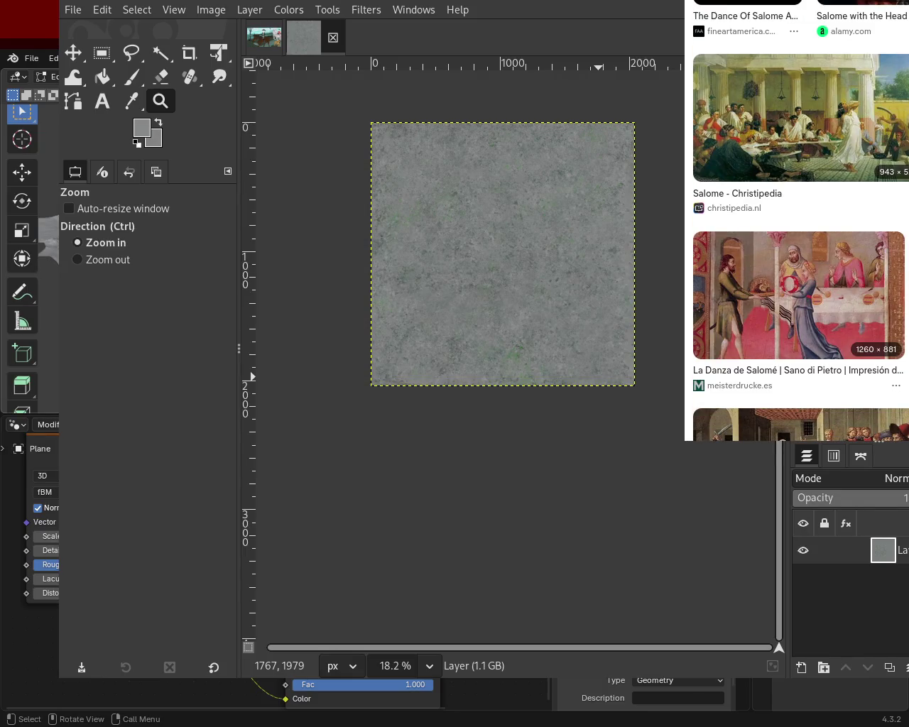
scroll(797, 221, down, 4)
scroll(797, 221, down, 4)
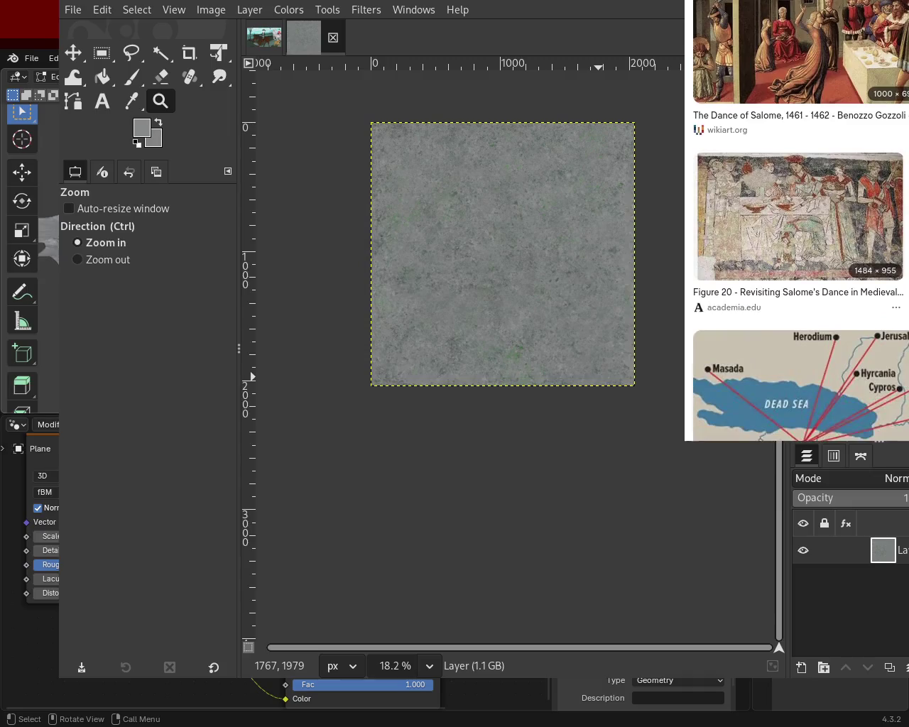
scroll(796, 222, down, 3)
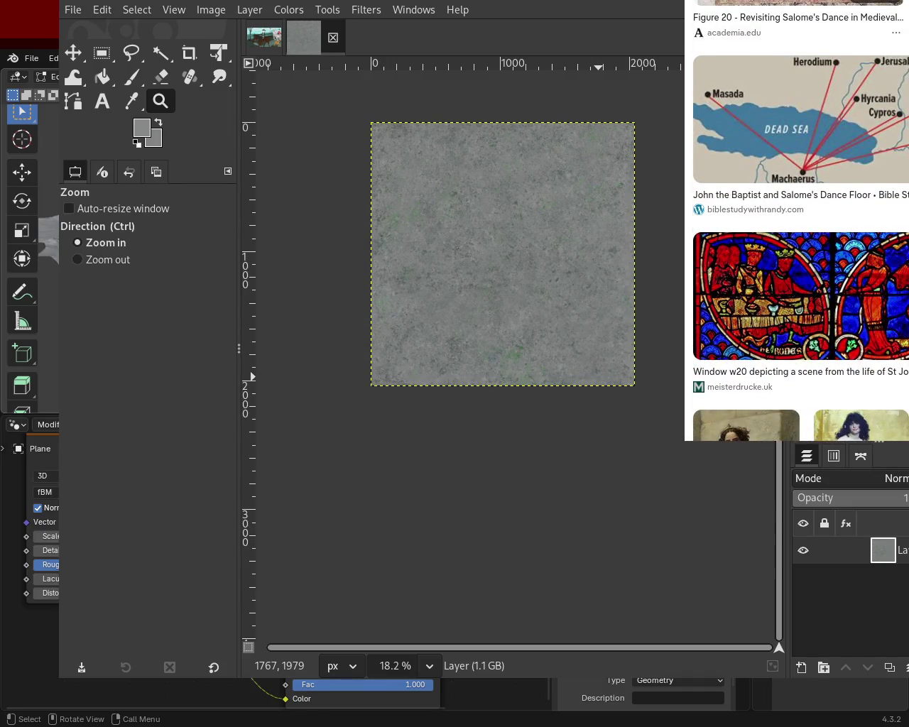
scroll(796, 222, down, 5)
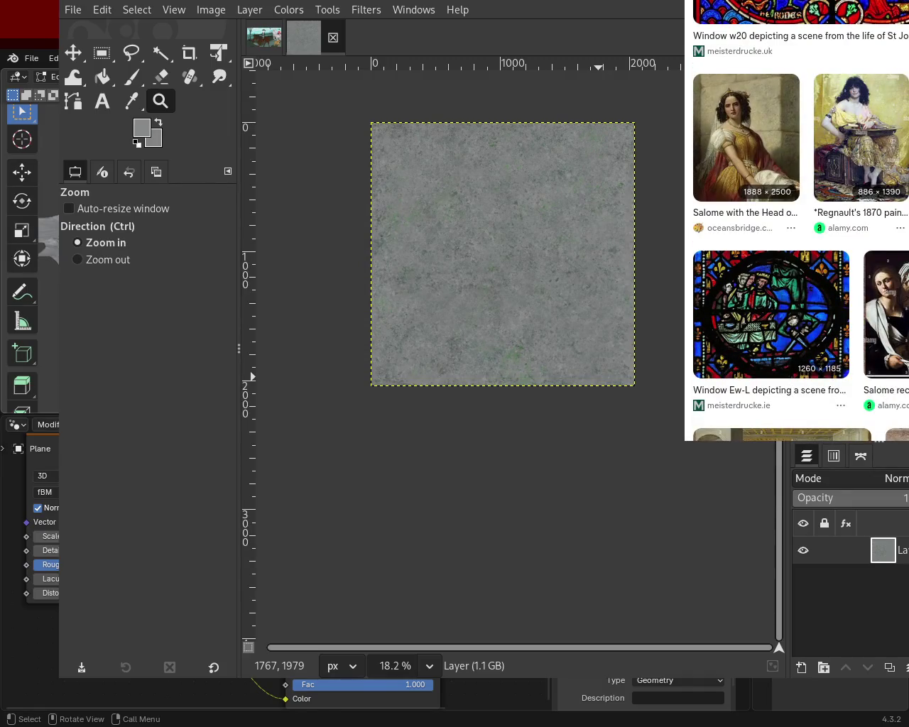
scroll(797, 222, down, 10)
scroll(797, 221, up, 4)
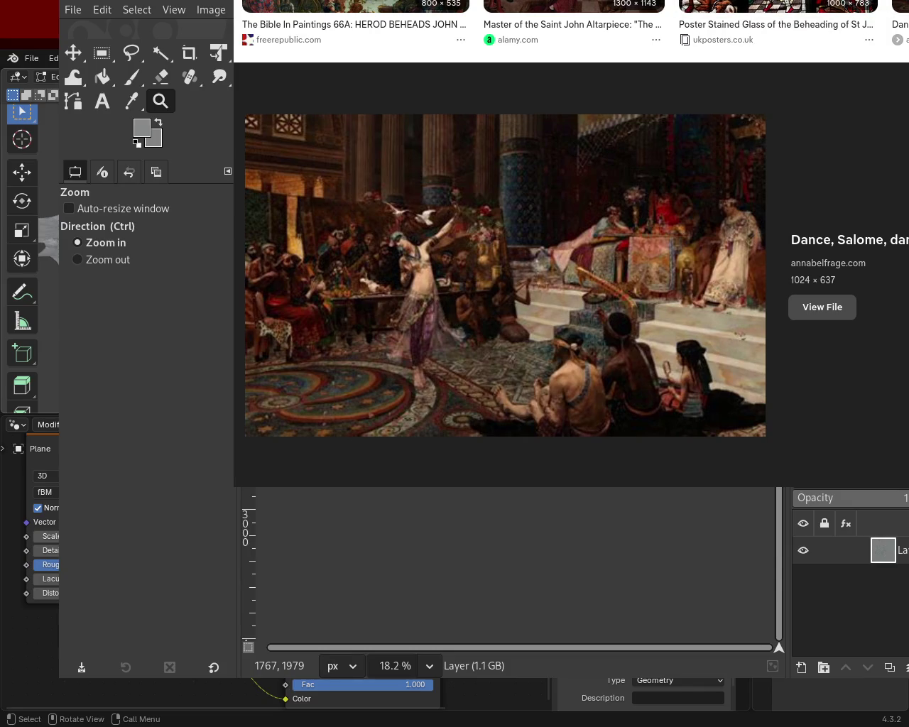
Scroll the results and preview the ontomo-mag painting of Salome dancing in blue
scroll(568, 277, down, 1)
scroll(568, 277, down, 5)
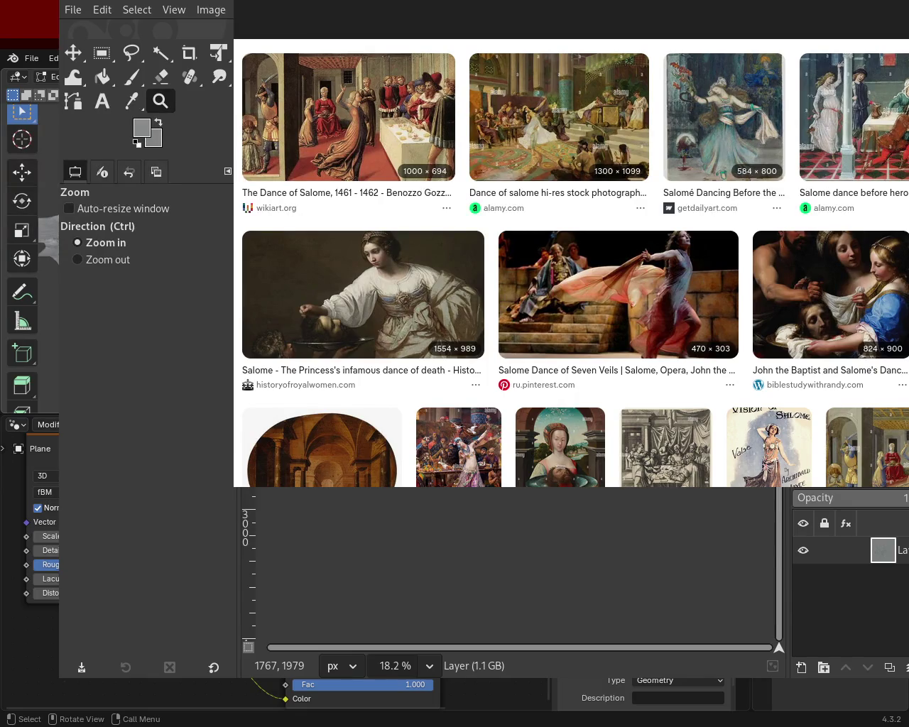
scroll(568, 277, down, 2)
scroll(568, 277, down, 3)
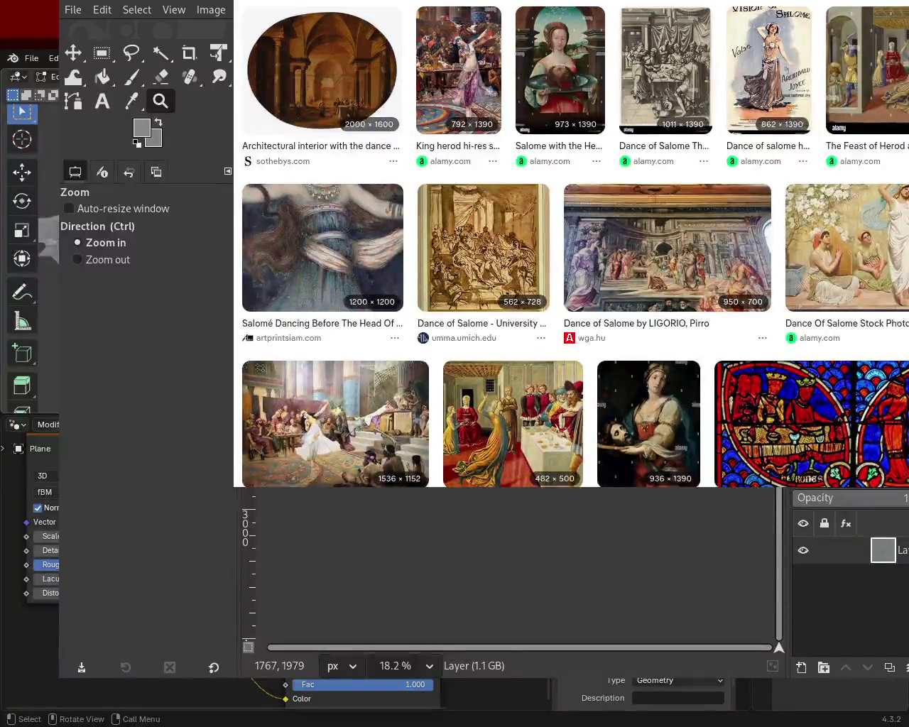
scroll(568, 277, down, 2)
scroll(568, 277, down, 2)
scroll(568, 277, down, 3)
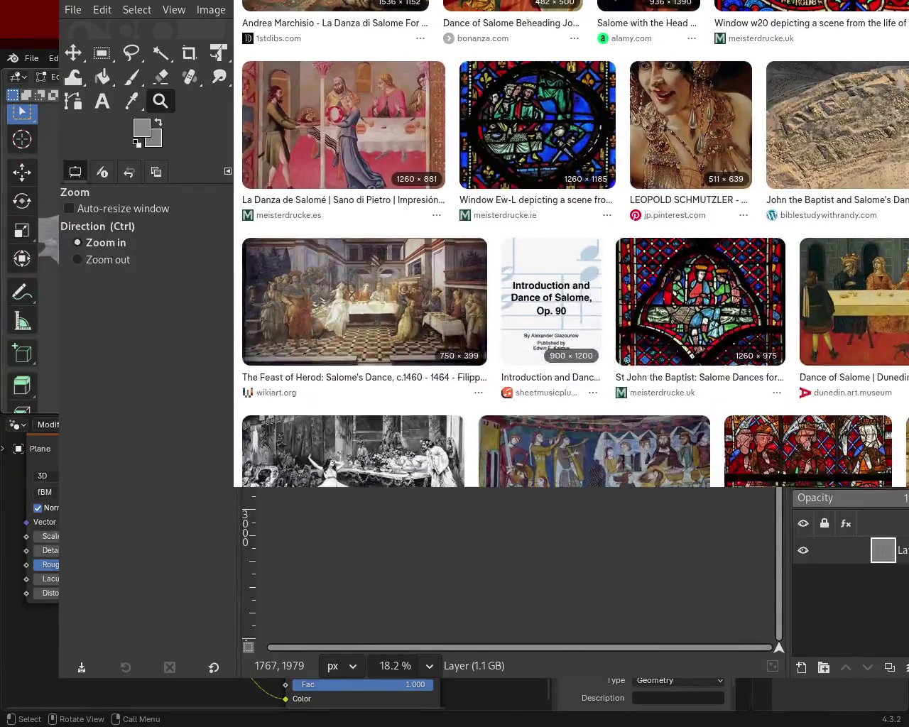
scroll(568, 277, down, 5)
scroll(568, 277, down, 3)
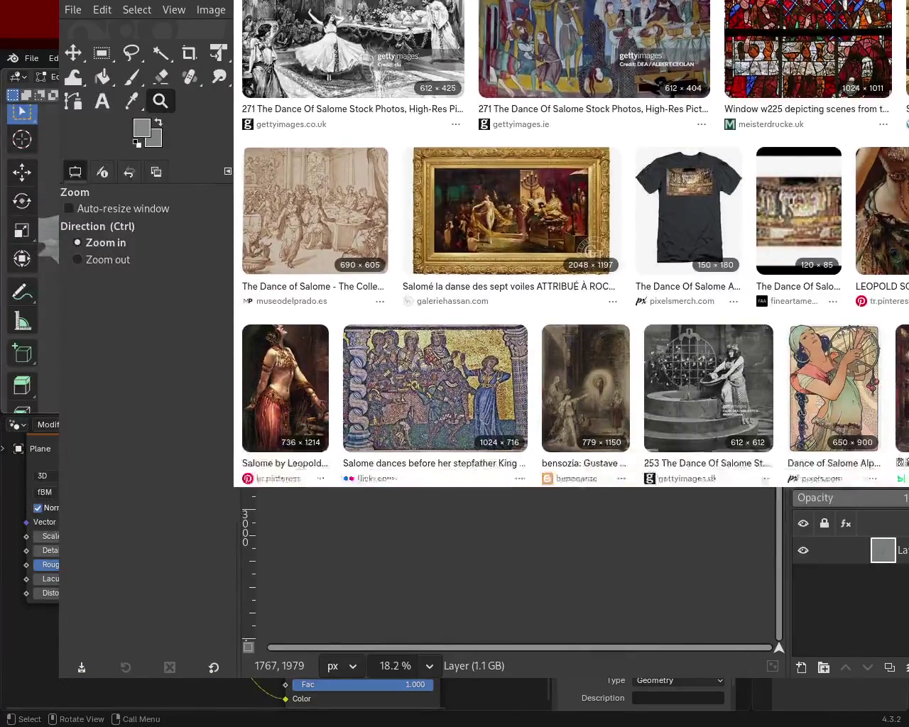
scroll(568, 277, down, 4)
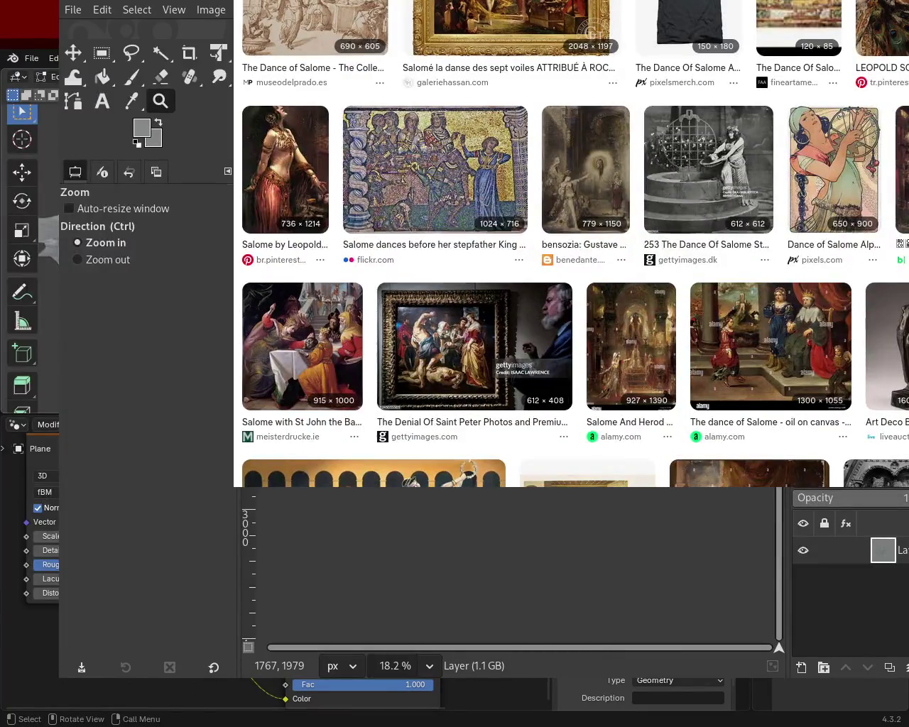
scroll(568, 277, down, 3)
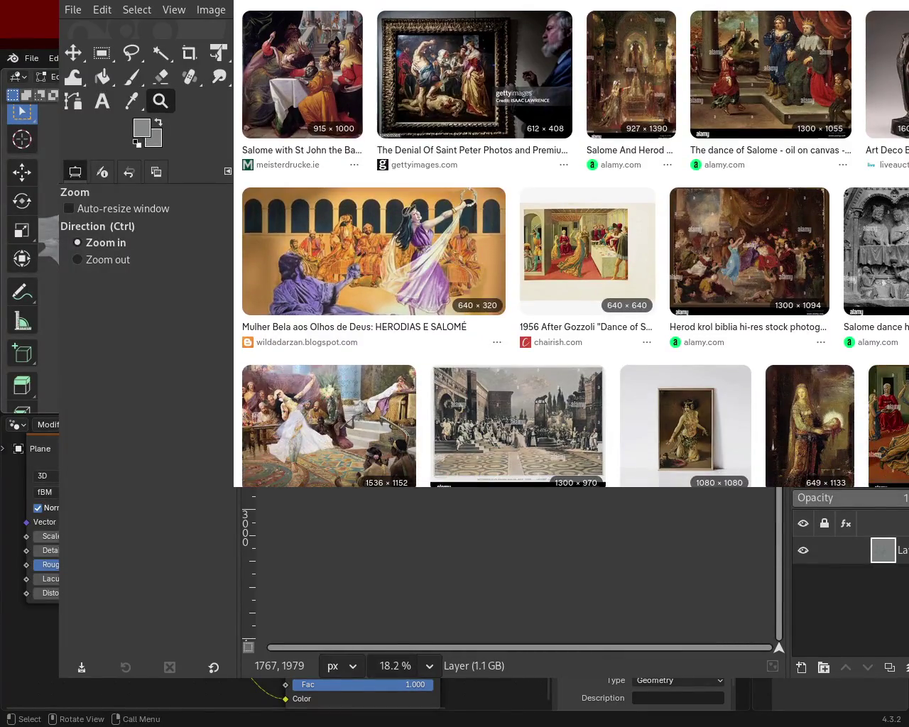
scroll(568, 277, down, 3)
scroll(568, 277, down, 4)
scroll(568, 276, down, 2)
scroll(568, 277, down, 1)
scroll(568, 277, down, 3)
scroll(569, 277, up, 3)
scroll(568, 277, down, 2)
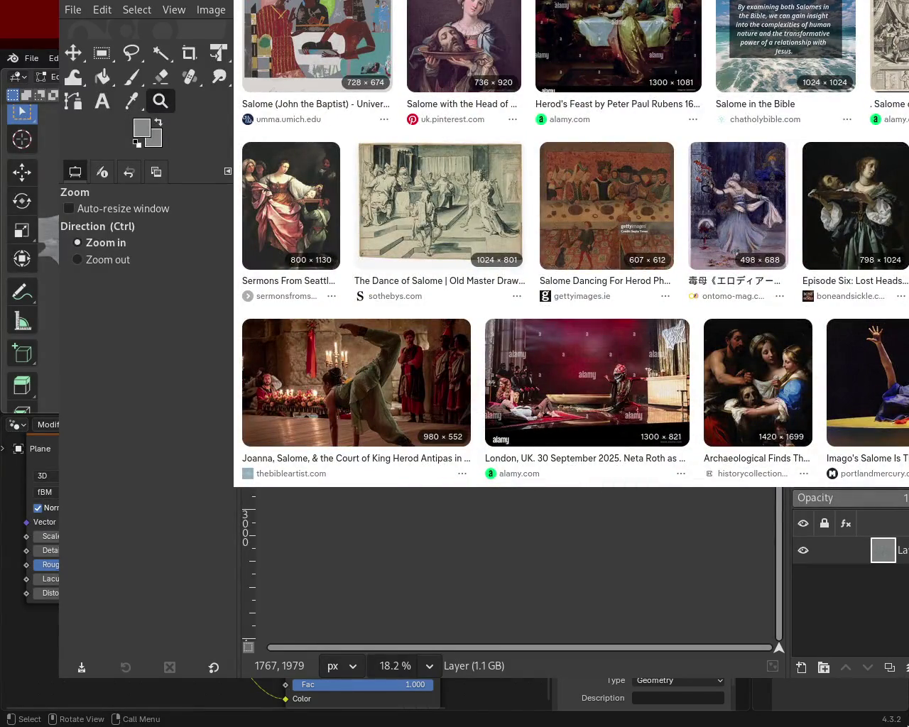
click(735, 204)
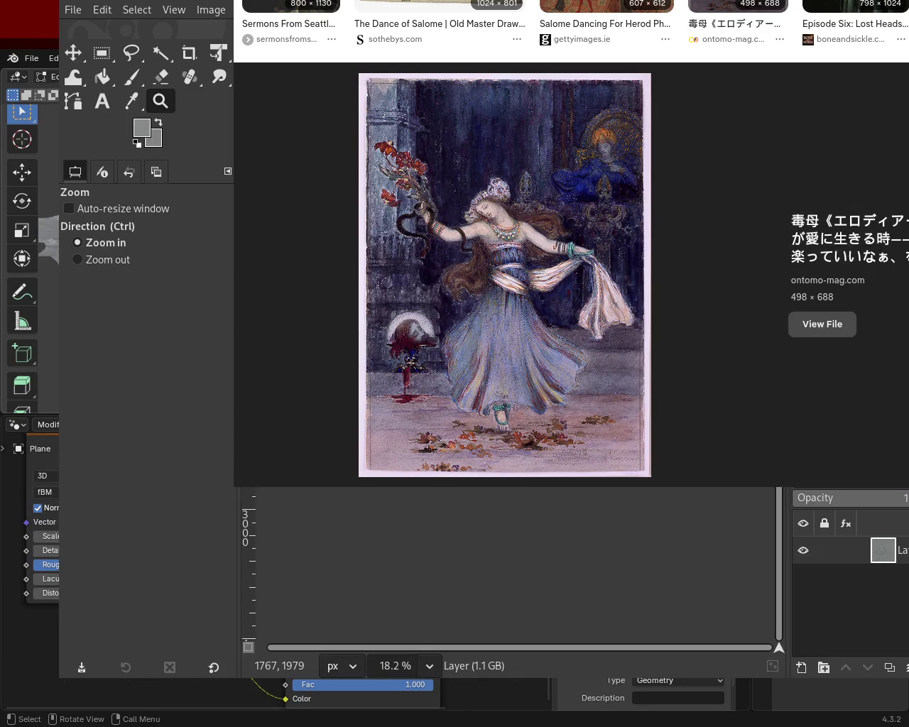
Preview the 841 × 1024 mfa.org 'Salome with the Head of Saint John the Baptist'
scroll(568, 249, down, 5)
scroll(569, 248, down, 5)
scroll(569, 248, down, 3)
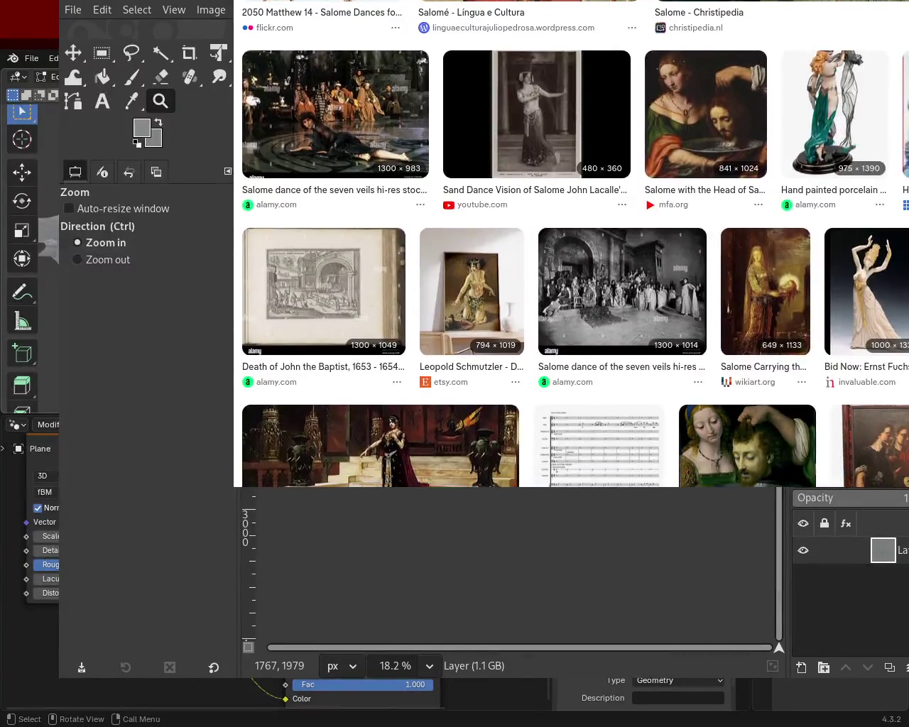
click(710, 153)
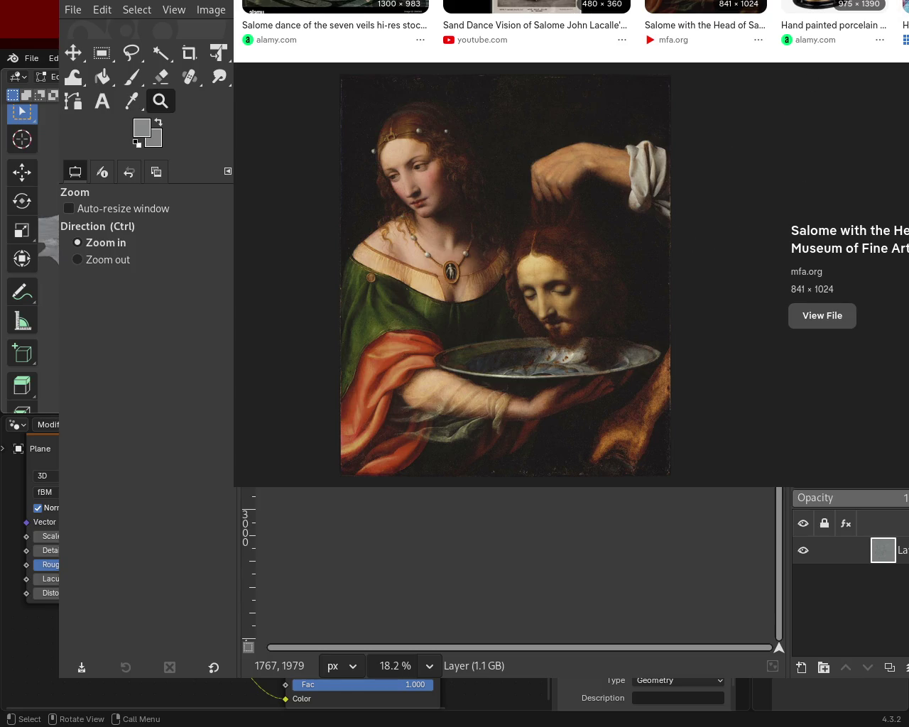
Close the painting preview and scroll down and back up the Salome results grid
key(Escape)
scroll(568, 241, down, 5)
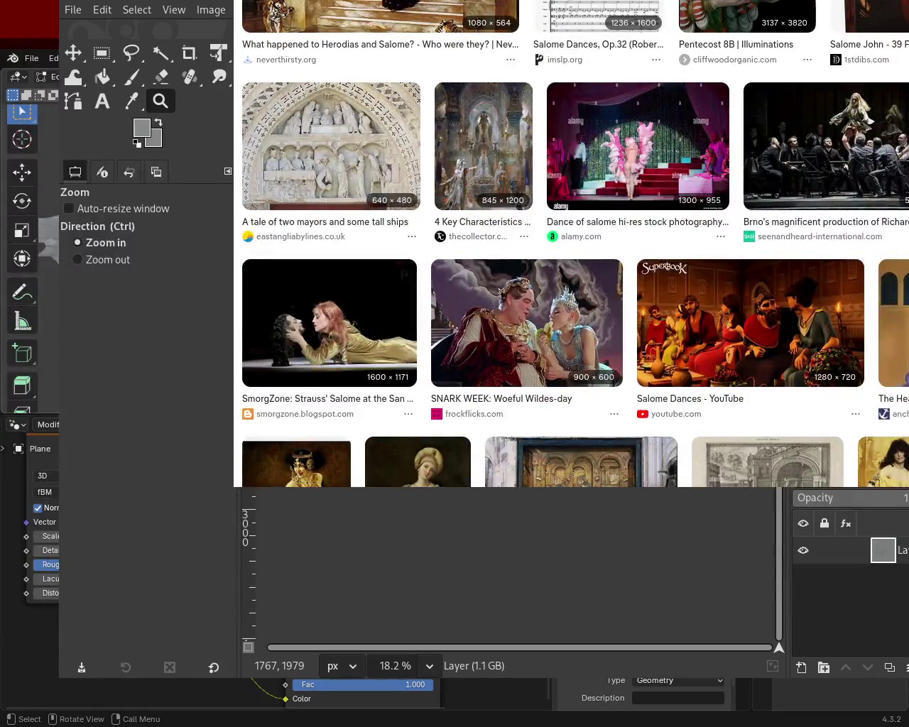
scroll(568, 242, down, 1)
scroll(568, 242, down, 1)
scroll(568, 242, down, 3)
scroll(568, 241, down, 2)
scroll(568, 242, down, 2)
scroll(568, 241, down, 4)
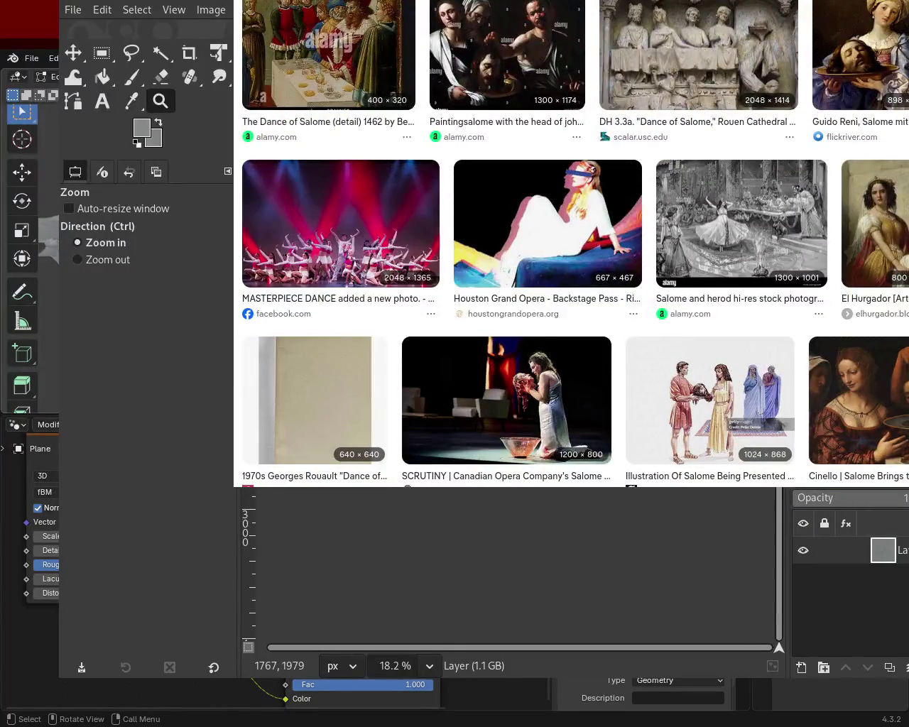
scroll(568, 241, down, 3)
scroll(568, 241, down, 2)
scroll(569, 242, down, 2)
scroll(568, 241, up, 3)
scroll(568, 242, up, 2)
scroll(568, 242, up, 2)
scroll(568, 242, up, 1)
scroll(568, 241, up, 2)
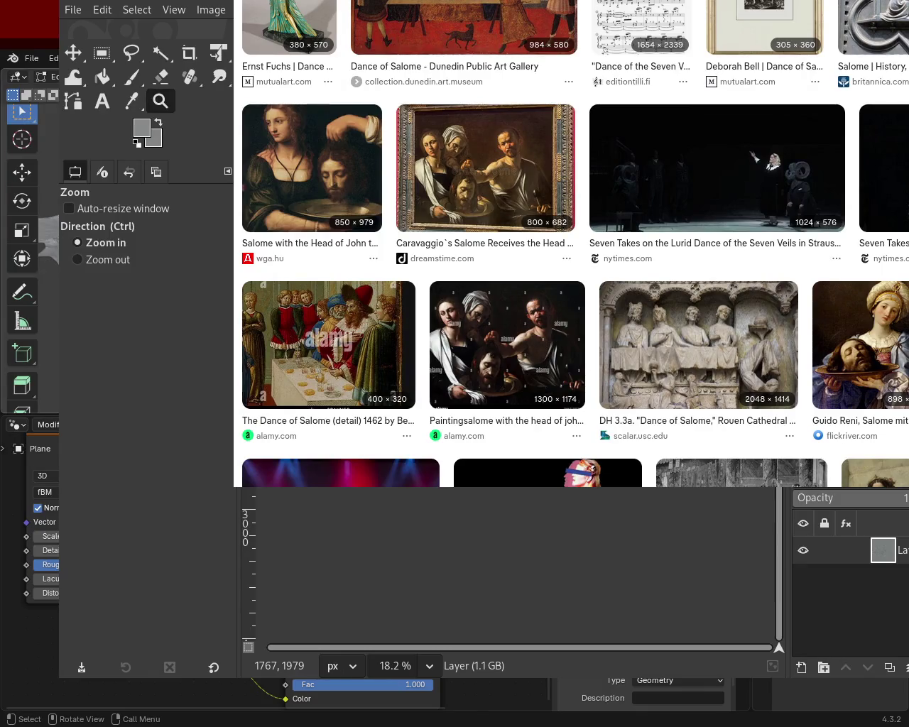
Preview the Dunedin 'Dance of Salome' painting, then close it and keep browsing the grid
click(458, 29)
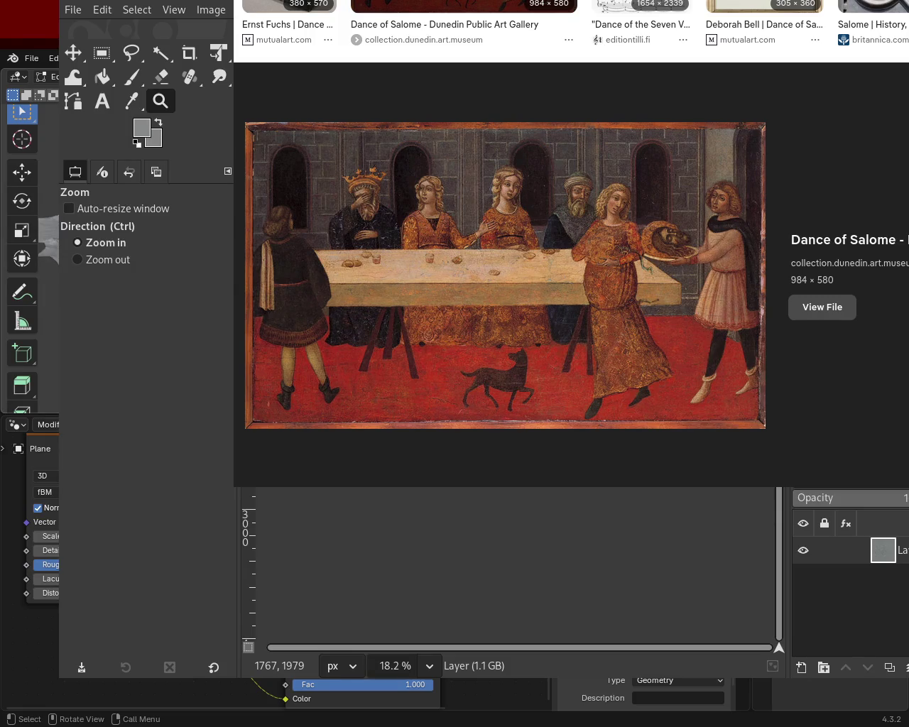
key(Escape)
scroll(568, 285, down, 10)
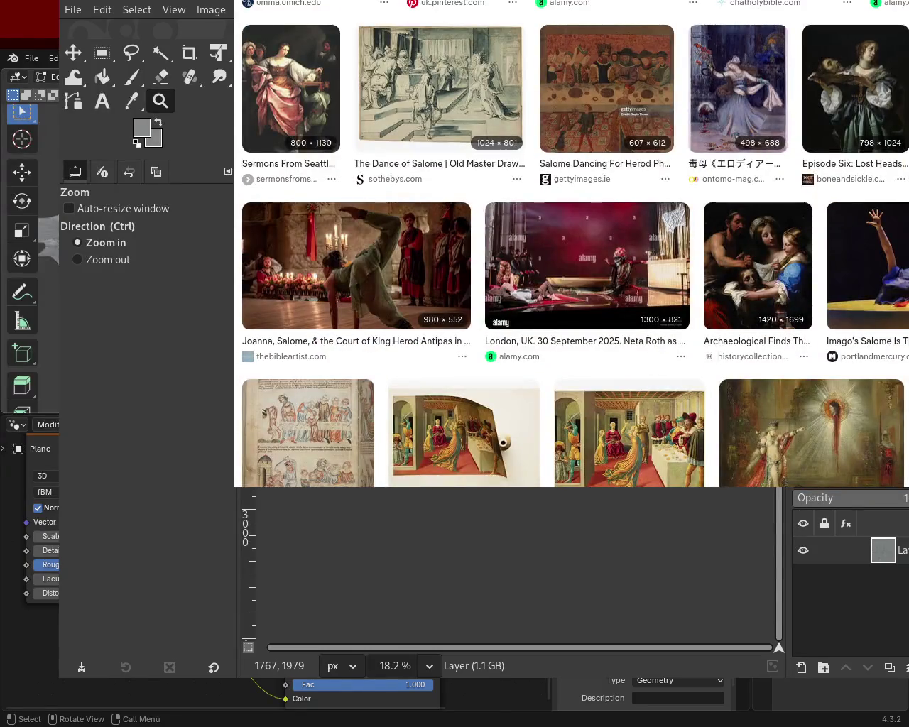
scroll(568, 242, down, 5)
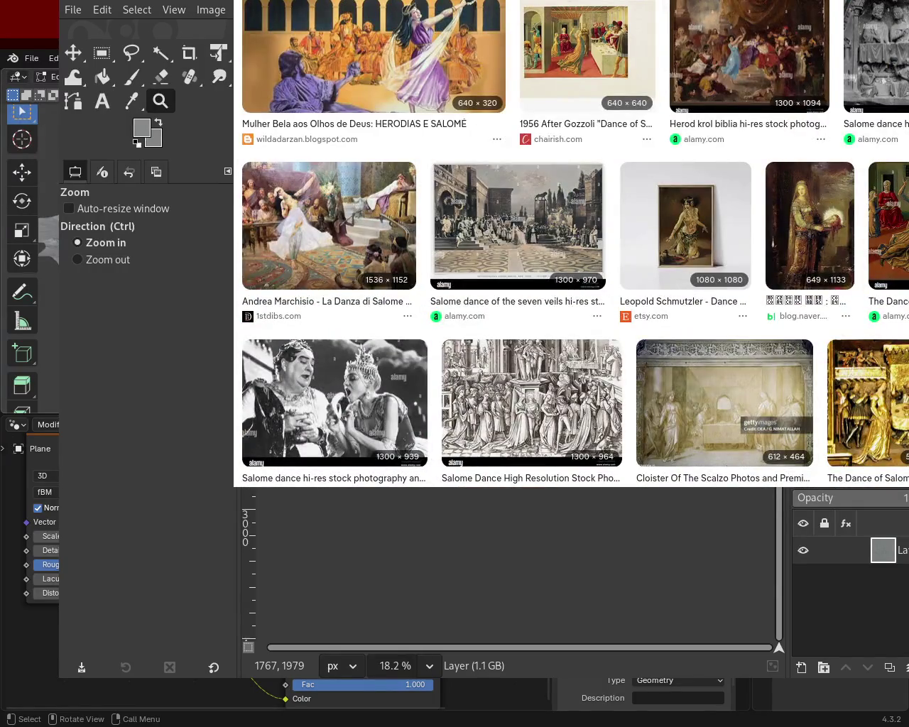
scroll(569, 241, down, 5)
scroll(568, 242, up, 2)
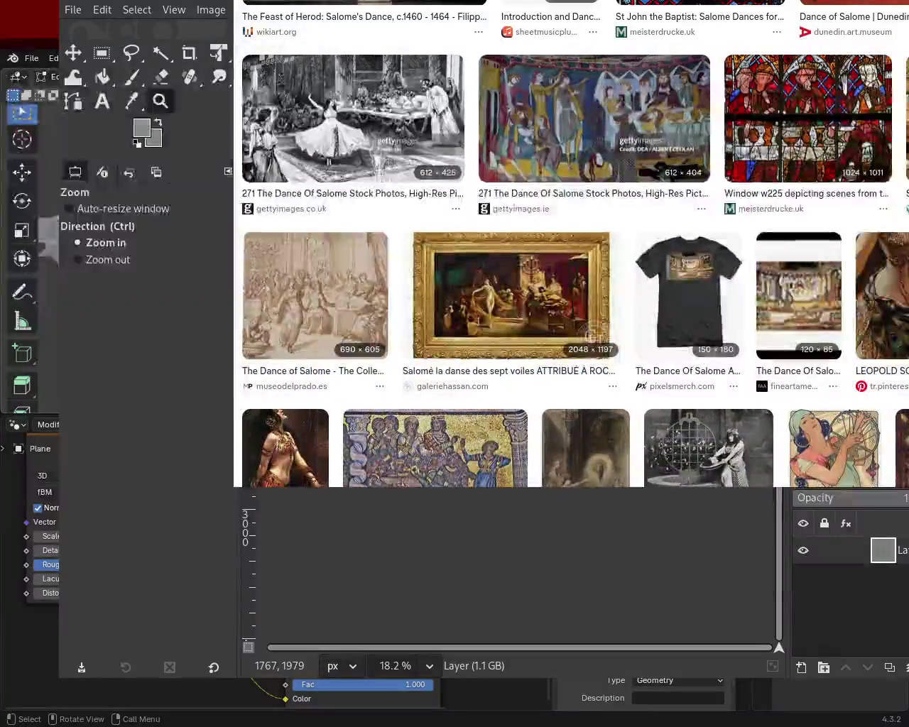
scroll(568, 241, down, 5)
scroll(568, 242, down, 5)
scroll(568, 241, down, 4)
scroll(568, 242, up, 5)
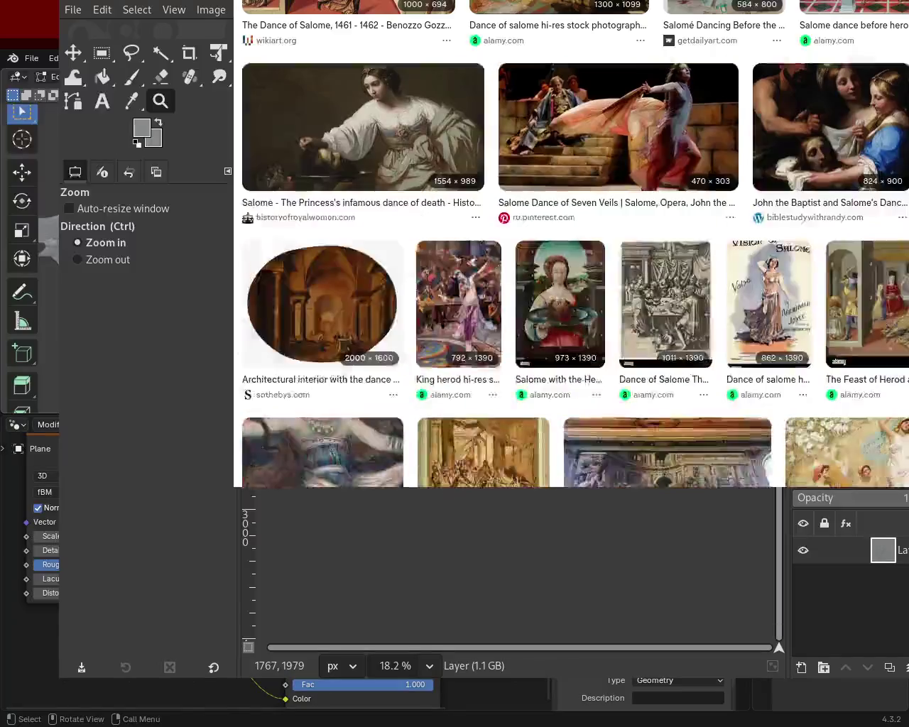
scroll(568, 242, up, 4)
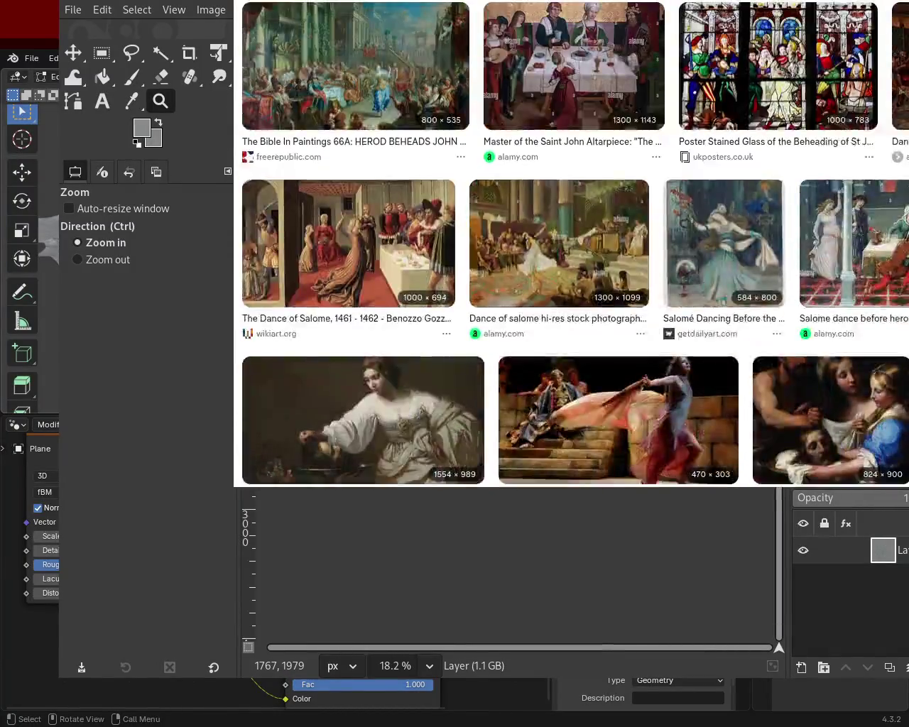
scroll(568, 241, up, 2)
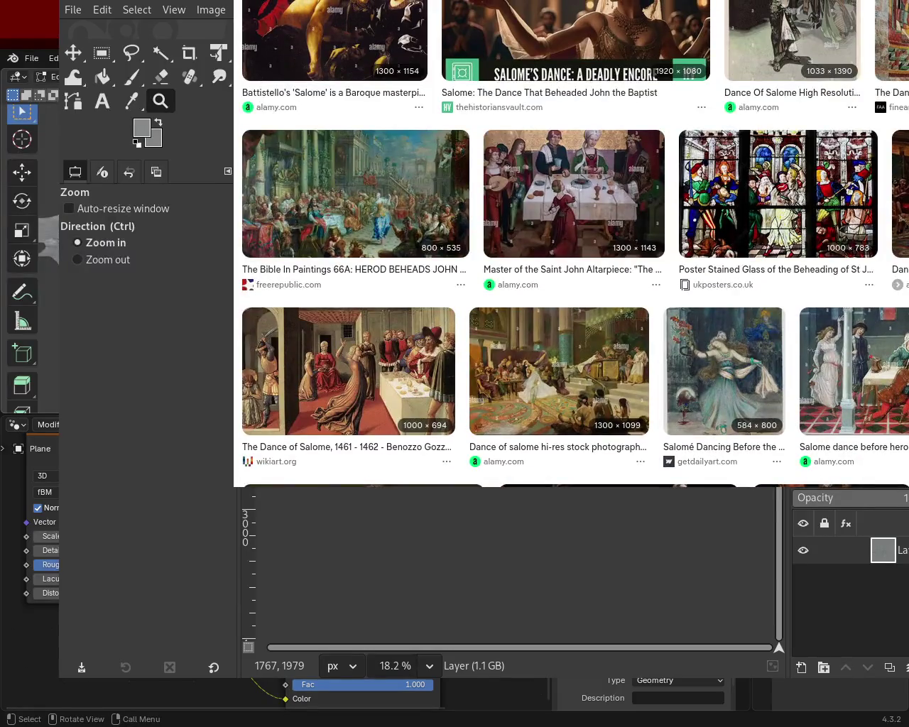
scroll(574, 244, down, 5)
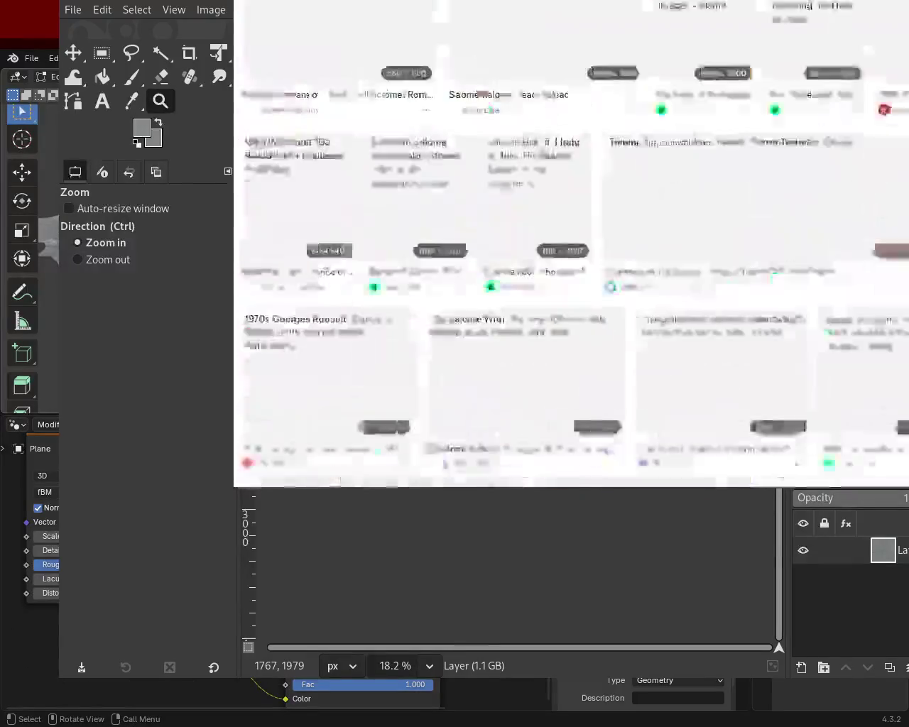